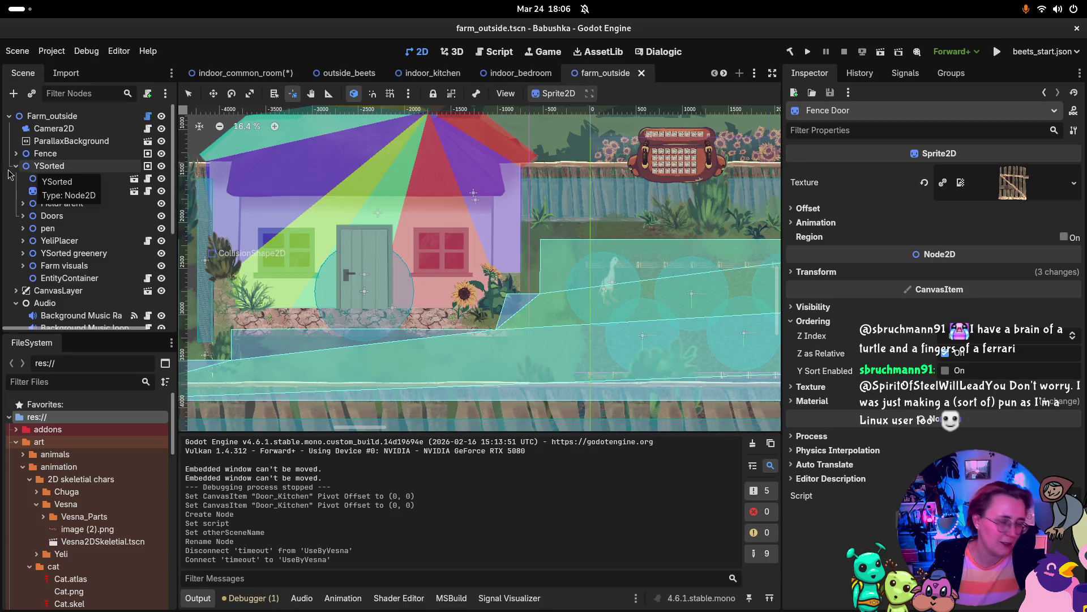
Collapse the Audio group in the farm_outside Scene tree and select the Farm visuals node.
{"action": "scroll", "coordinate": [38, 188], "scroll_direction": "down", "scroll_amount": 5}
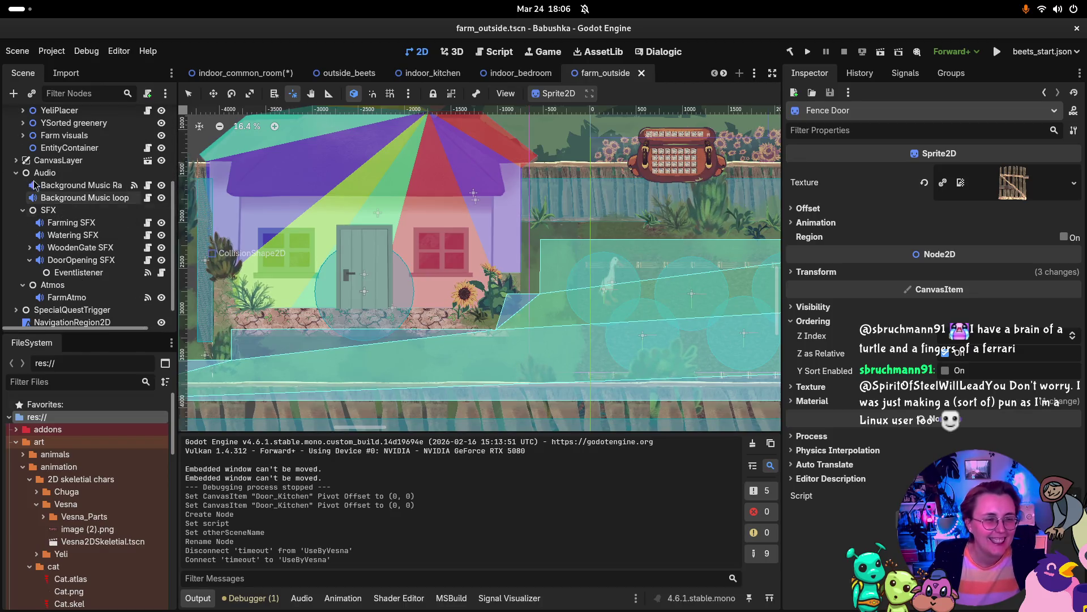
{"action": "left_click", "coordinate": [16, 172]}
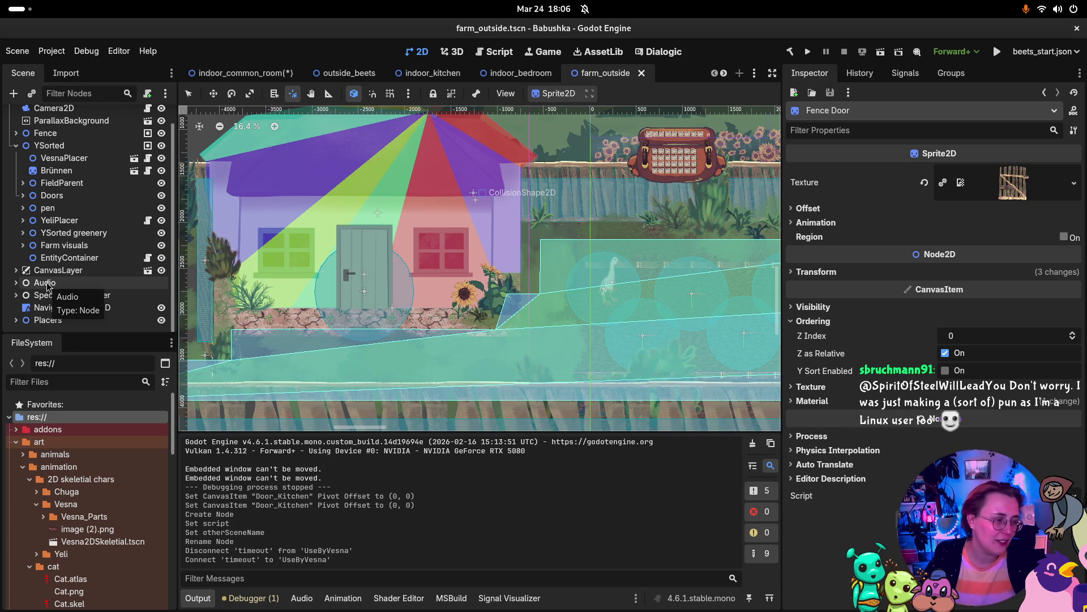
{"action": "left_click", "coordinate": [64, 245]}
Expand the Doors group and frame the Fence Door2 gate in the viewport.
{"action": "left_click", "coordinate": [23, 233]}
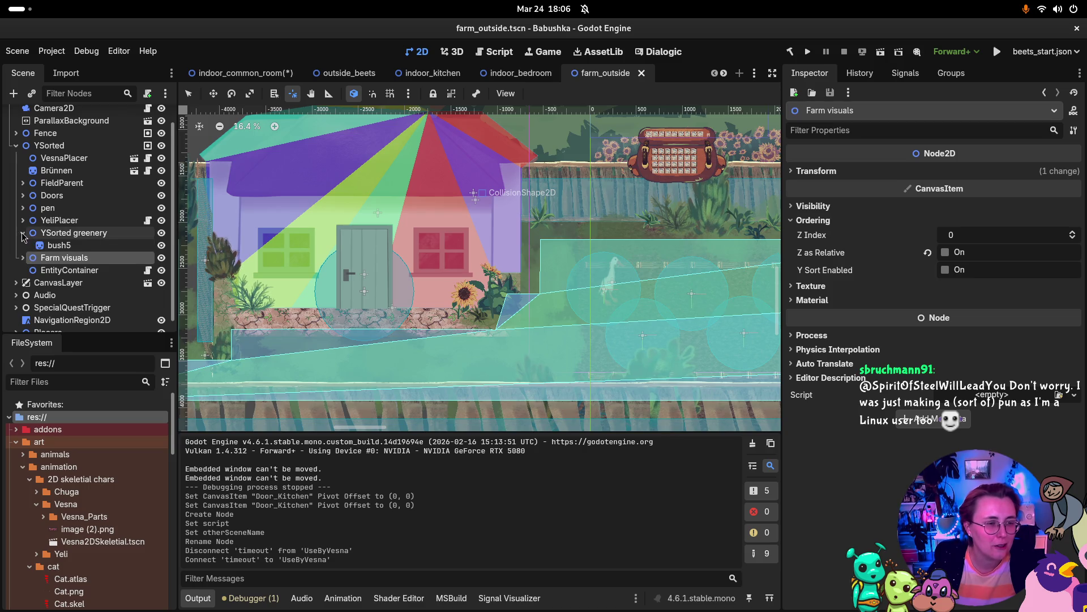
{"action": "left_click", "coordinate": [23, 233]}
{"action": "left_click", "coordinate": [23, 196]}
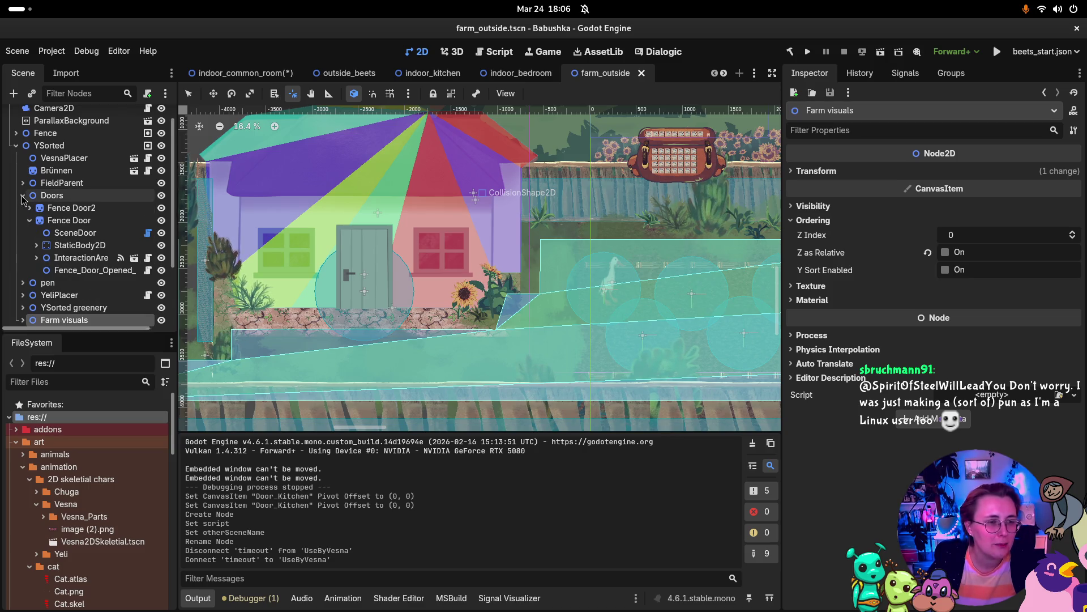
{"action": "left_click", "coordinate": [68, 220]}
{"action": "left_click", "coordinate": [77, 208]}
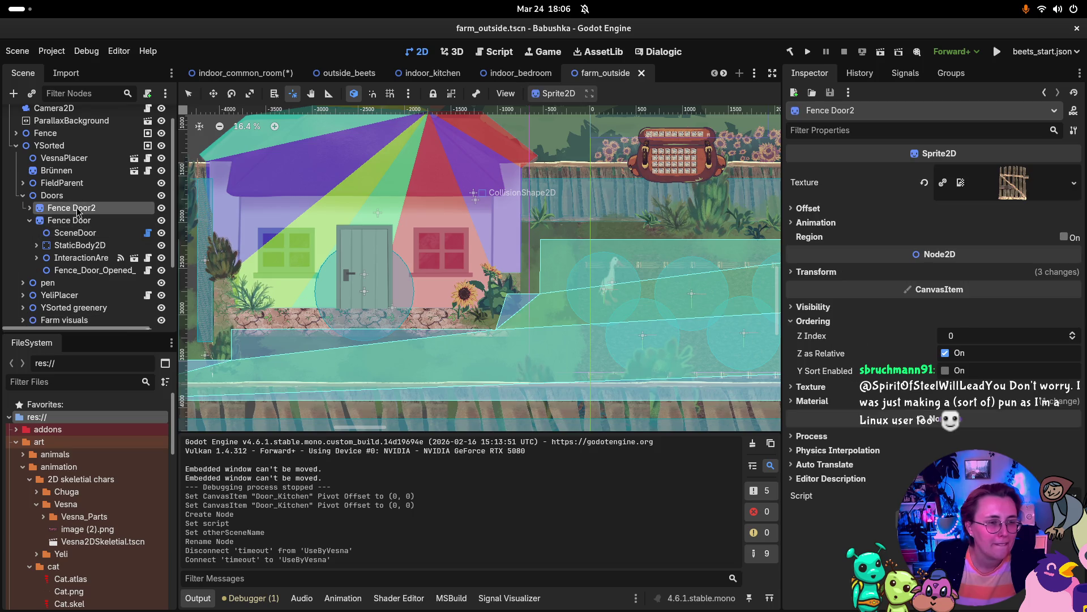
{"action": "double_click", "coordinate": [39, 210]}
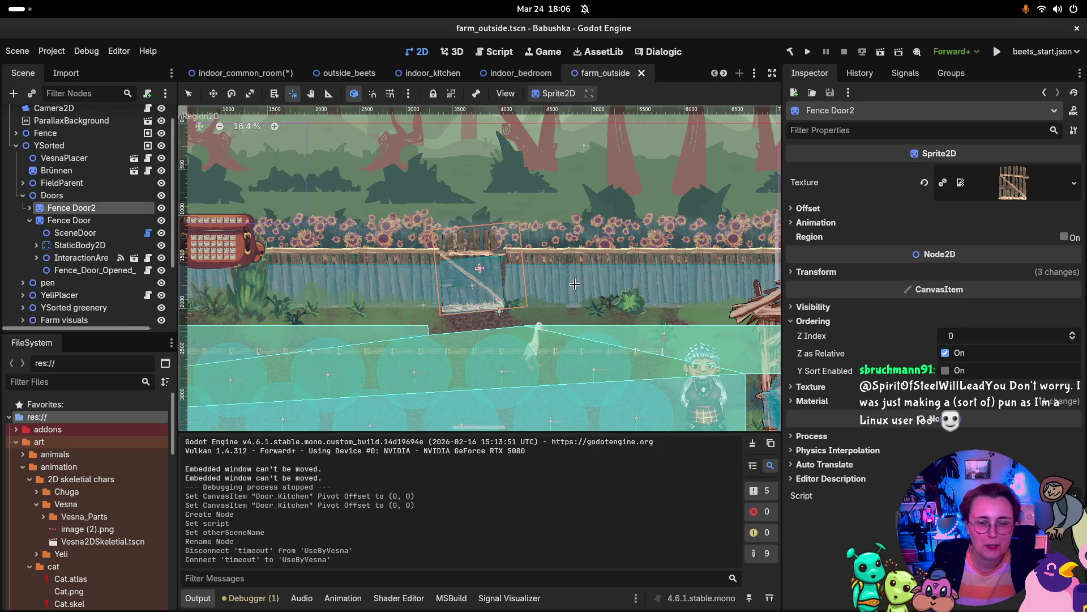
Expand Fence Door2 and its StaticBody2D and inspect its CollisionShape2D.
{"action": "left_click", "coordinate": [30, 209]}
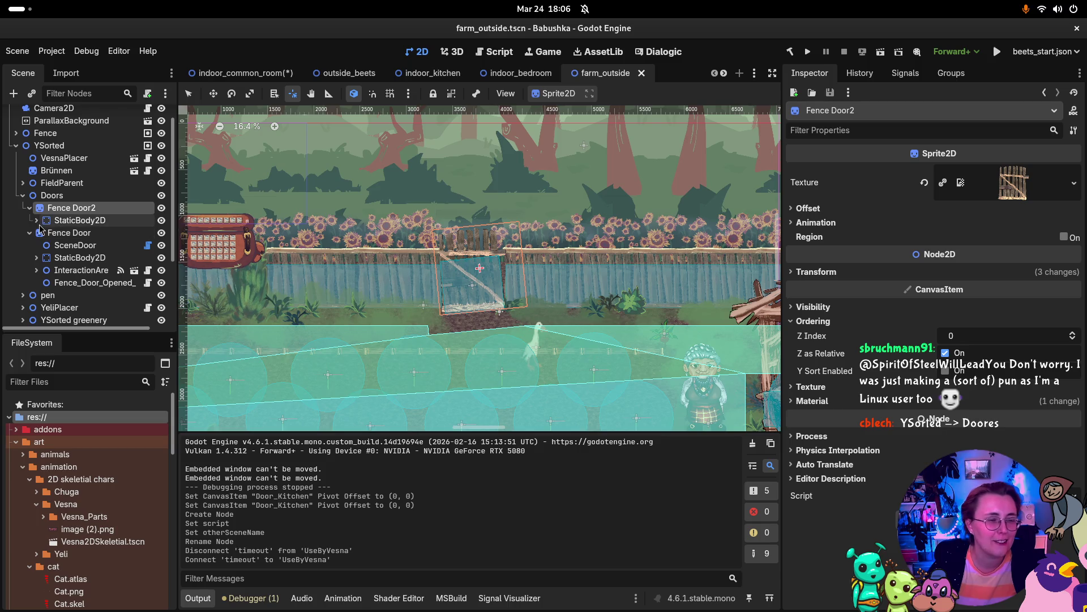
{"action": "left_click", "coordinate": [37, 221]}
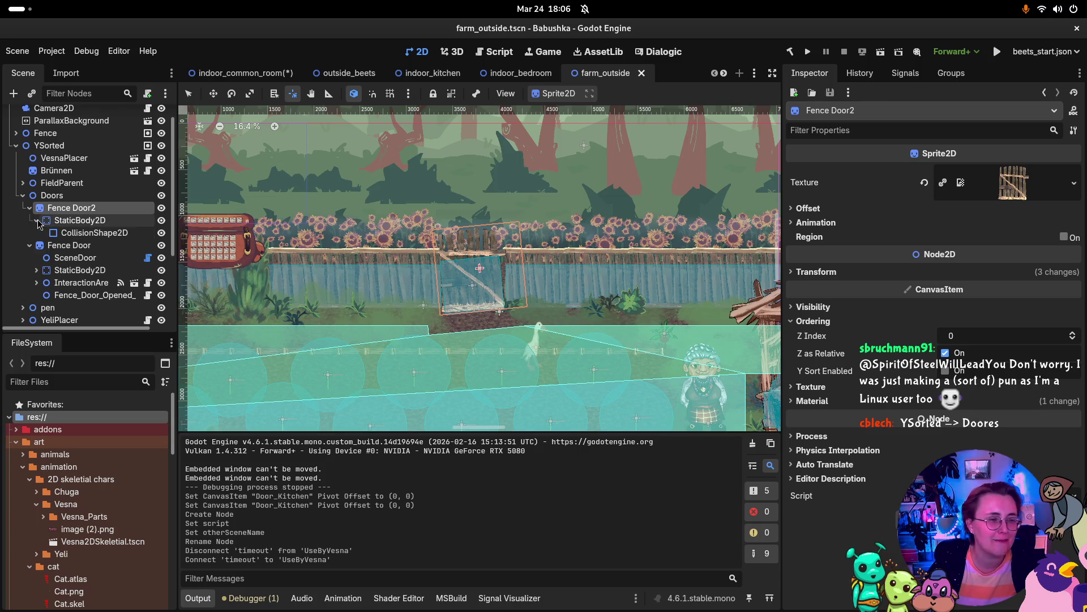
{"action": "left_click", "coordinate": [78, 235]}
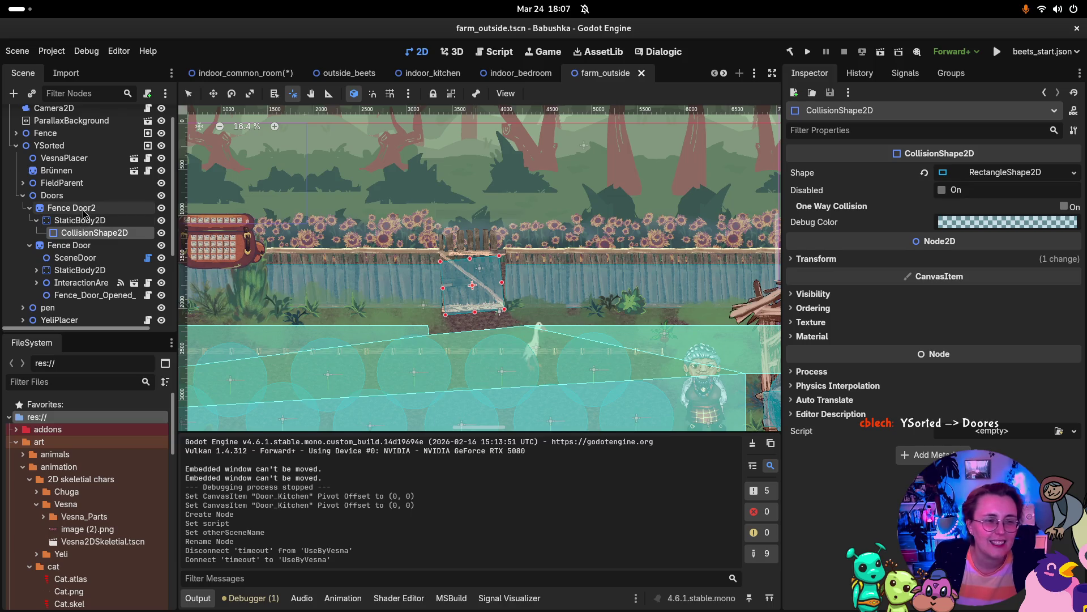
{"action": "left_click", "coordinate": [81, 209]}
{"action": "left_click", "coordinate": [82, 232]}
{"action": "left_click", "coordinate": [81, 221]}
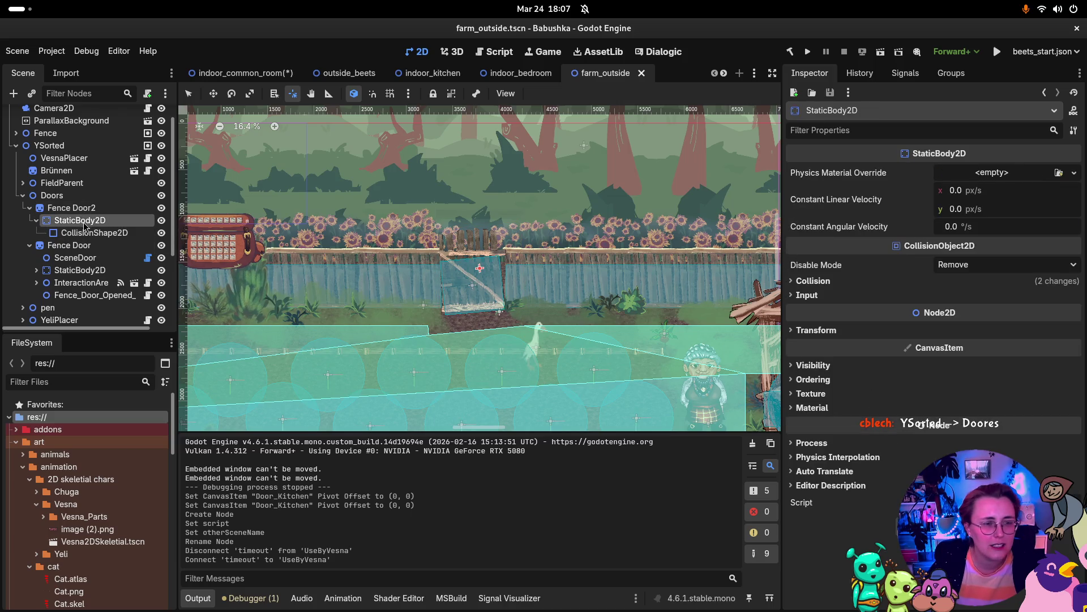
{"action": "left_click", "coordinate": [80, 234]}
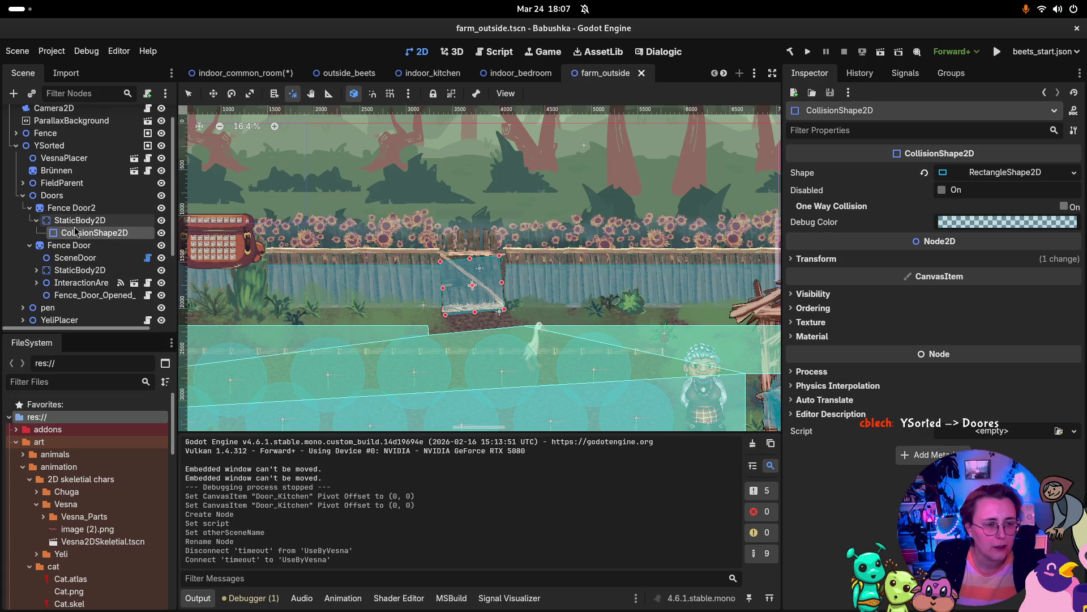
Review Fence Door's event, InteractionArea, StaticBody2D and SceneDoor target, framing the gate.
{"action": "left_click", "coordinate": [94, 295]}
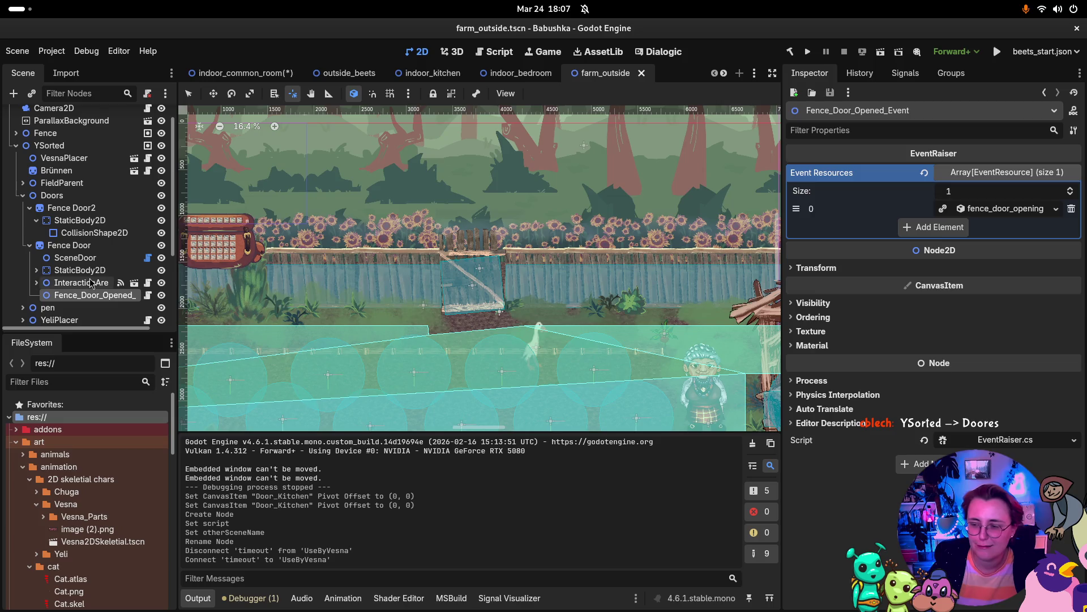
{"action": "left_click", "coordinate": [91, 284]}
{"action": "left_click", "coordinate": [89, 271]}
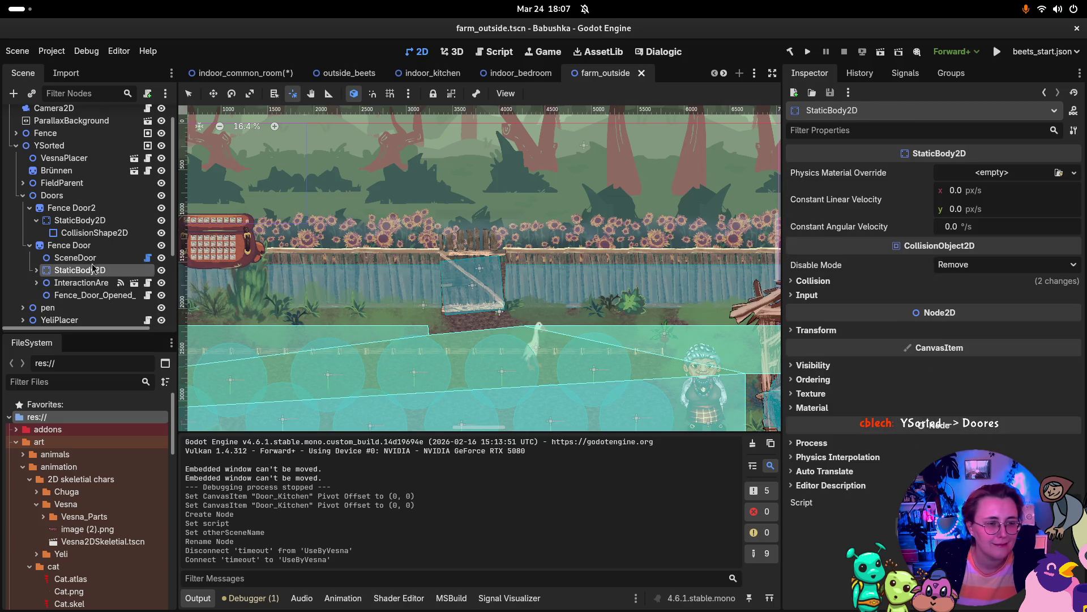
{"action": "left_click", "coordinate": [91, 259]}
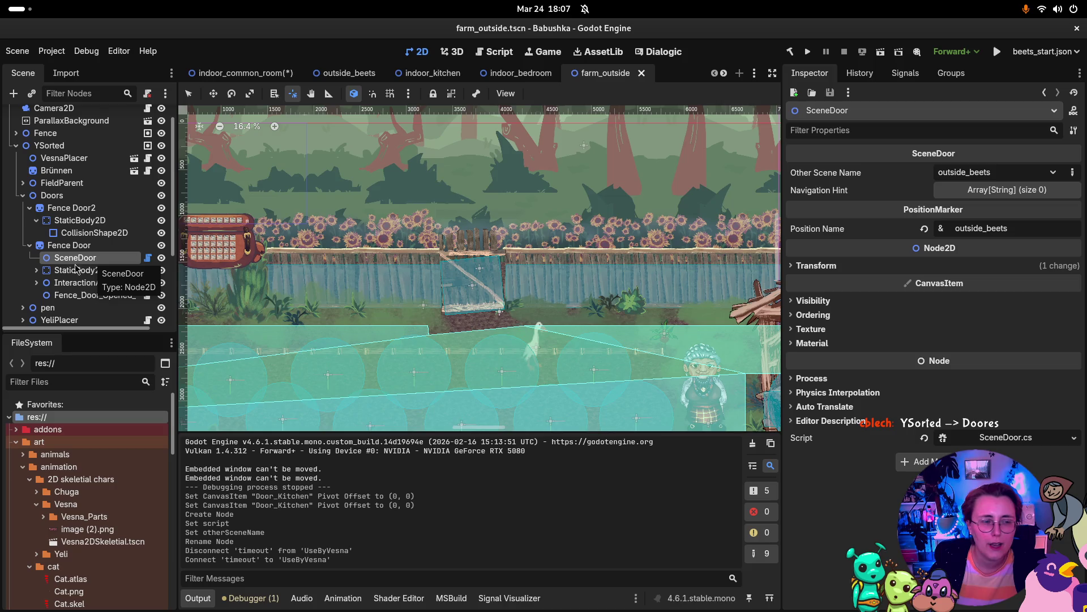
{"action": "double_click", "coordinate": [49, 260]}
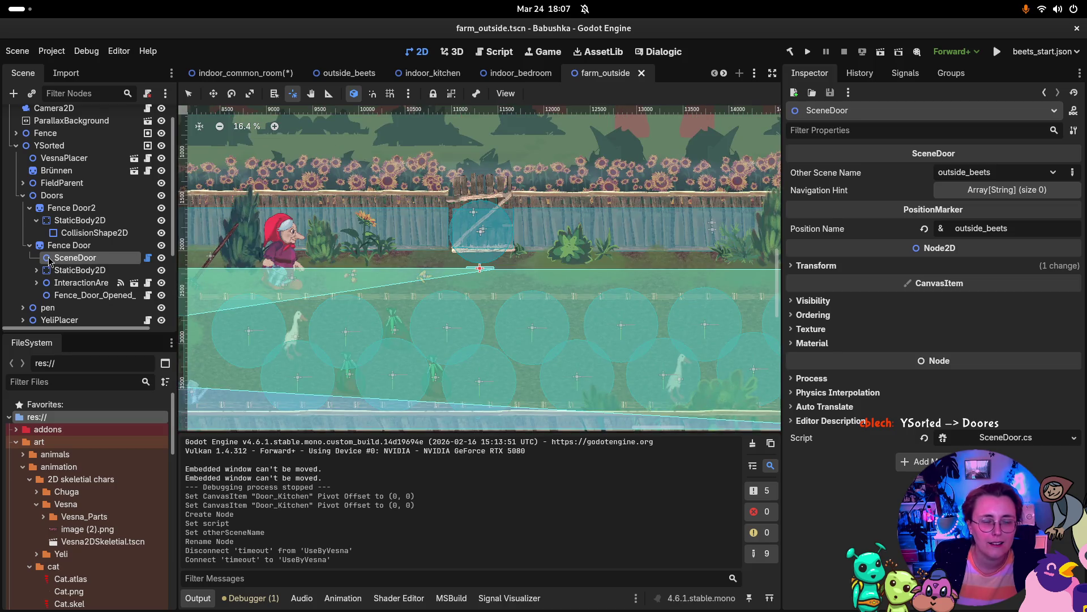
{"action": "left_click", "coordinate": [45, 249]}
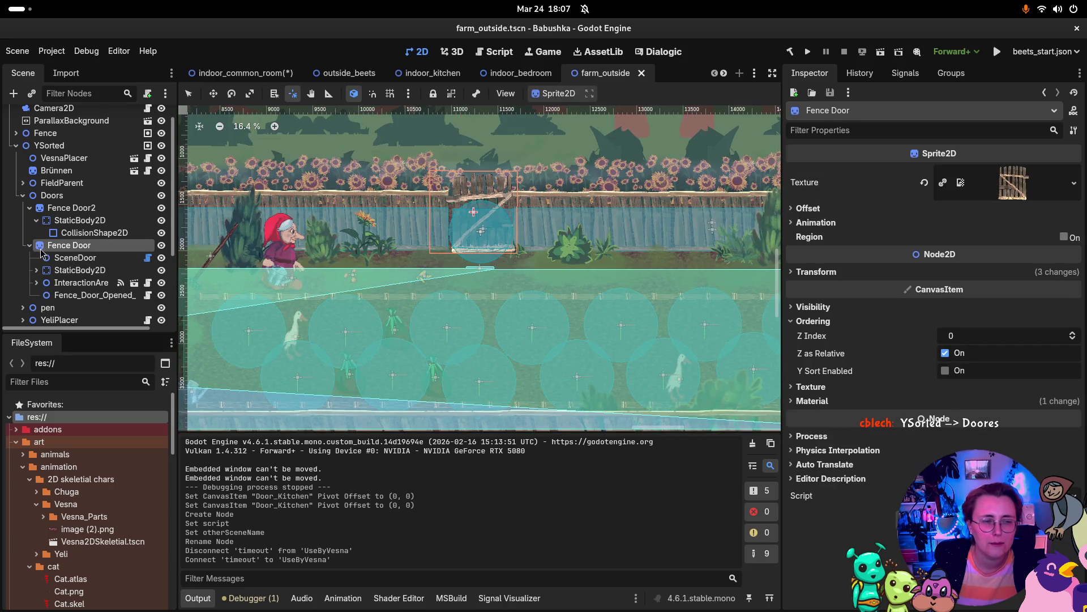
{"action": "double_click", "coordinate": [41, 252]}
Re-frame both gates, collapse Fence Door2, and check Fence Door's SceneDoor targeting outside_beets.
{"action": "left_click", "coordinate": [44, 208]}
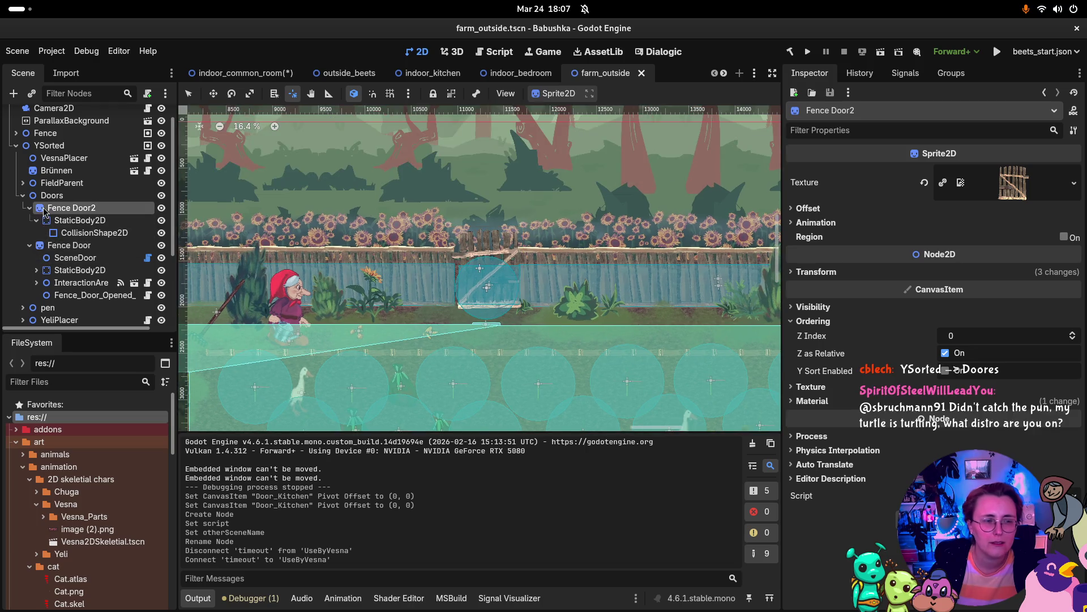
{"action": "double_click", "coordinate": [44, 211]}
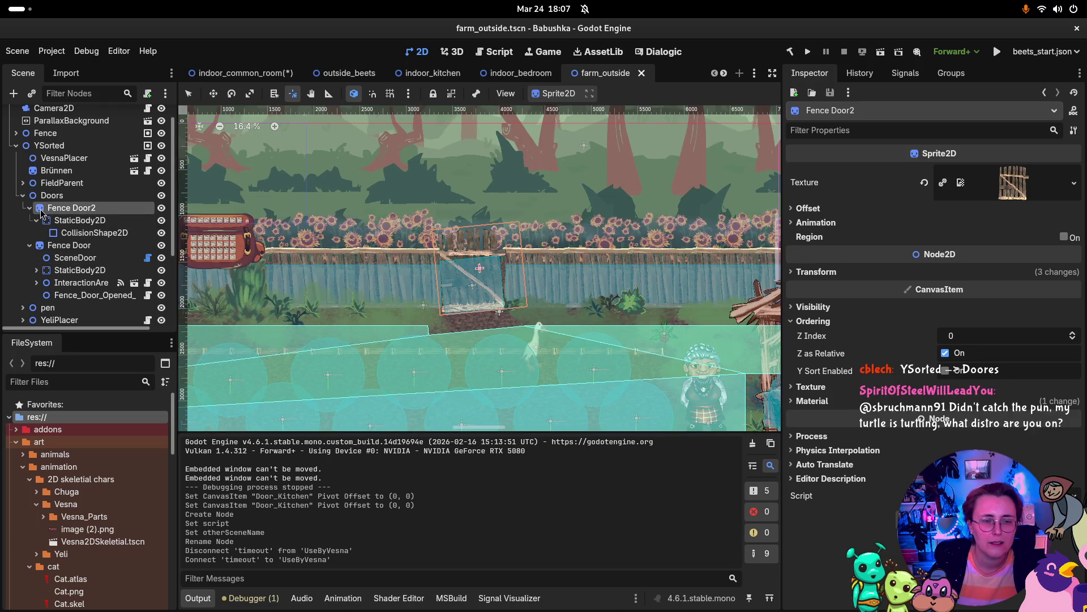
{"action": "left_click", "coordinate": [41, 249]}
{"action": "left_click", "coordinate": [30, 208]}
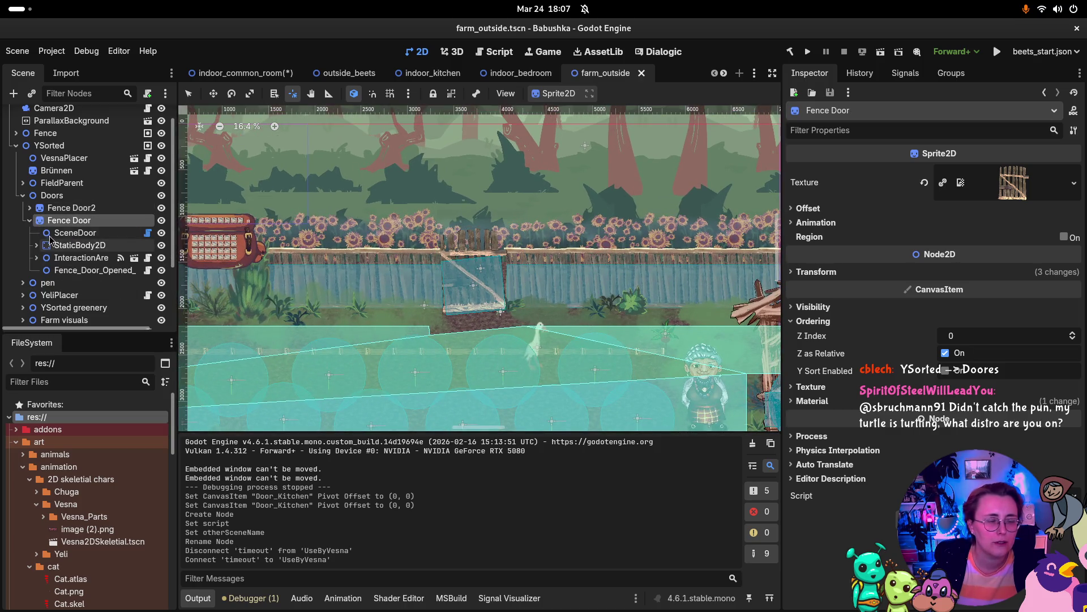
{"action": "left_click", "coordinate": [56, 233]}
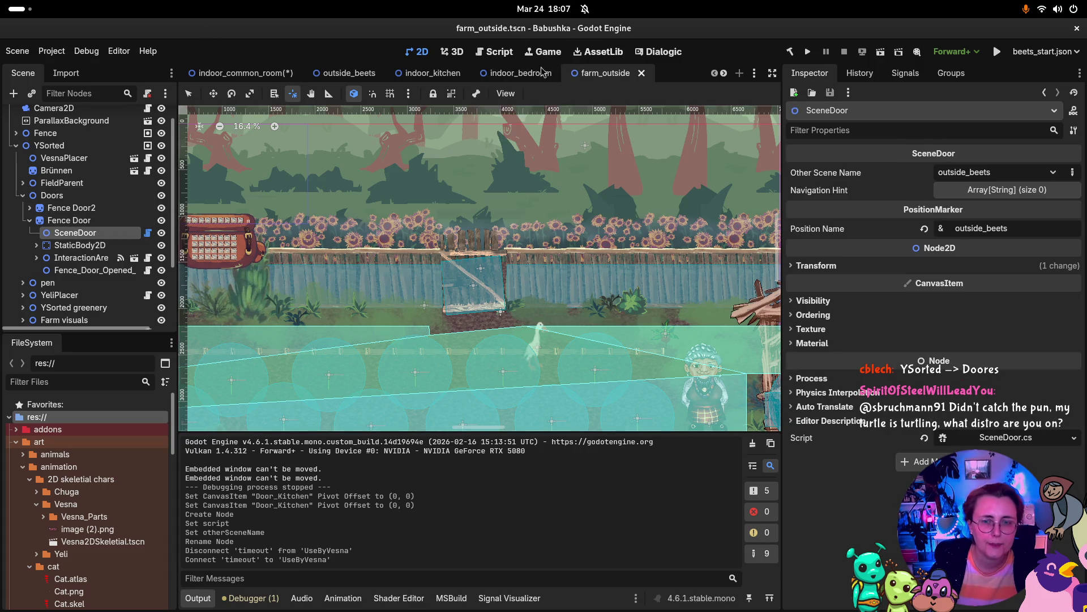
{"action": "left_click", "coordinate": [241, 74]}
Rename Door_Kitchen's Door child to SceneDoor.
{"action": "left_click", "coordinate": [70, 252]}
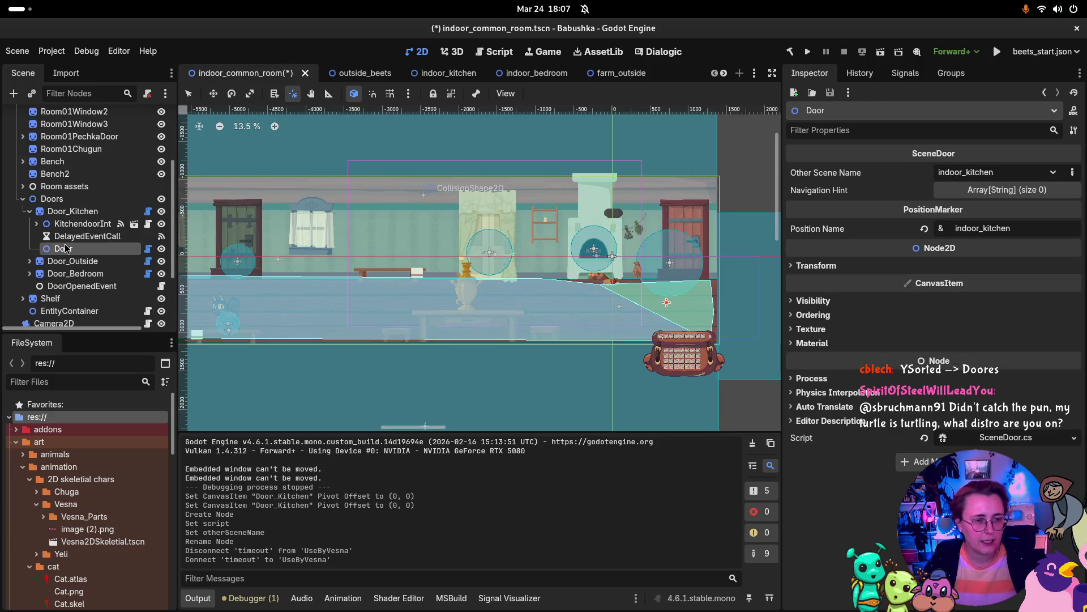
{"action": "left_click", "coordinate": [65, 248]}
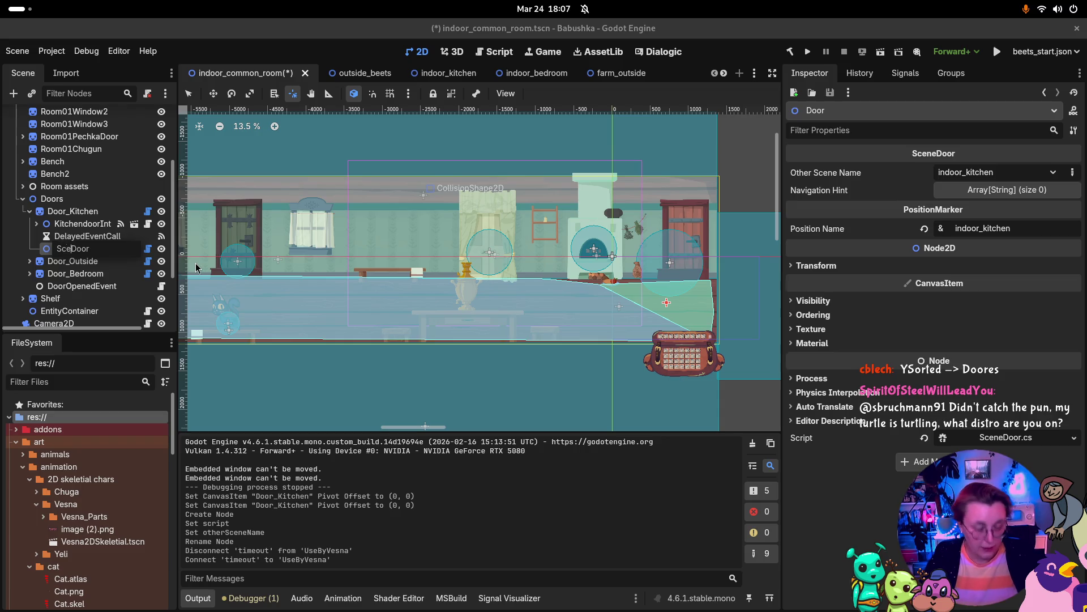
{"action": "key", "text": "Return"}
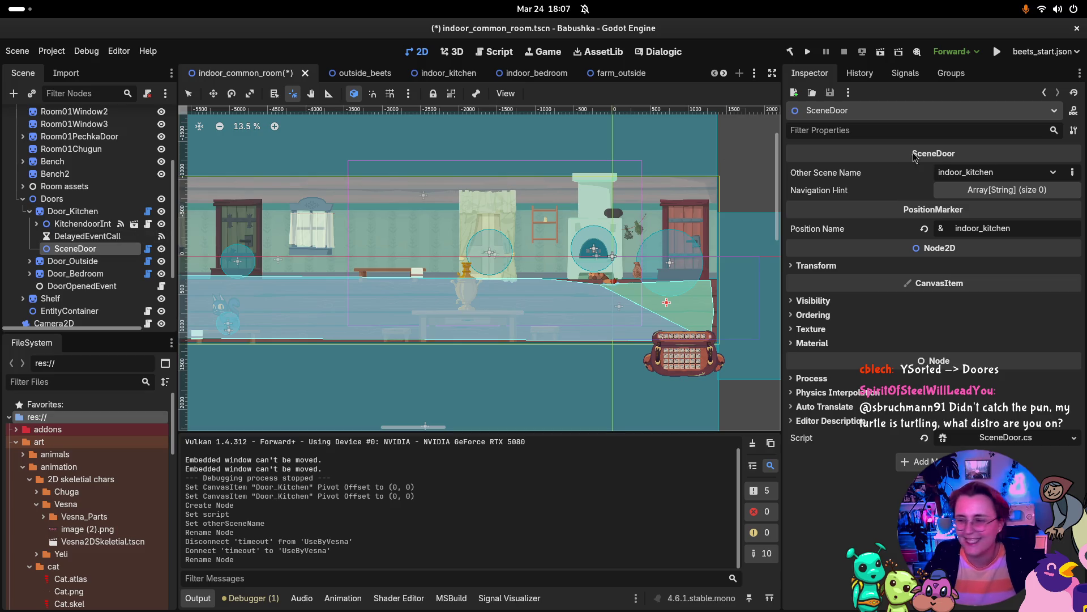
Remove the SceneDoor script from Door_Kitchen and save indoor_common_room.
{"action": "left_click", "coordinate": [83, 235]}
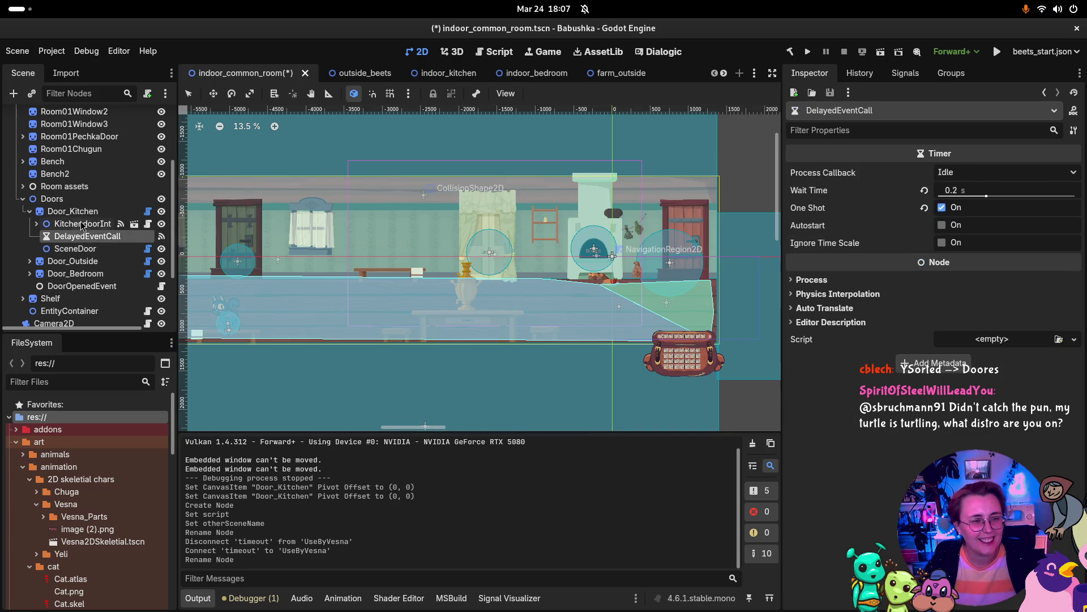
{"action": "left_click", "coordinate": [84, 213]}
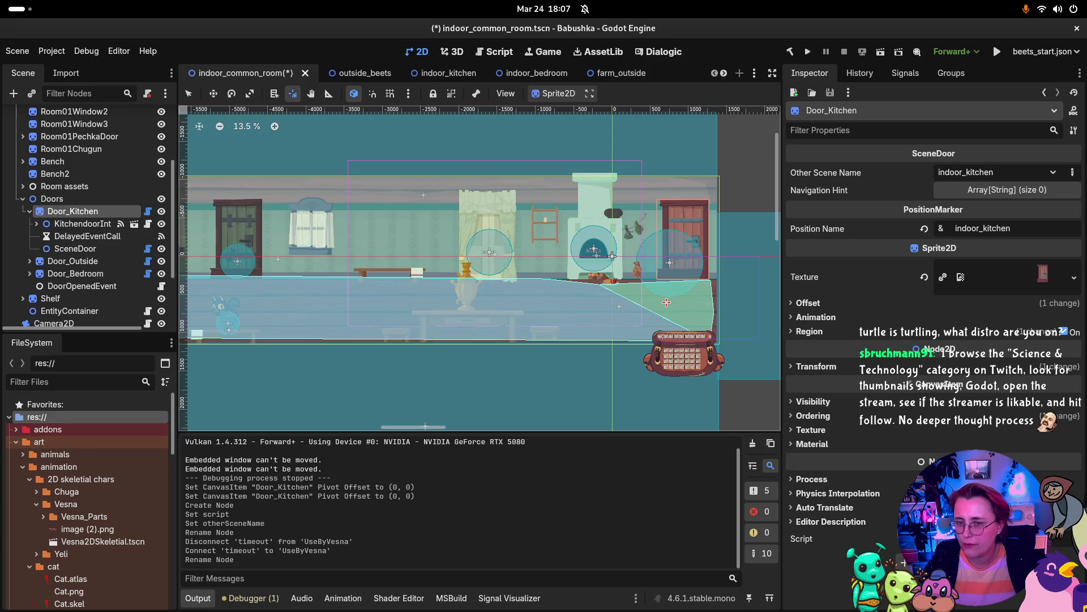
{"action": "key", "text": "ctrl+z"}
{"action": "key", "text": "ctrl+s"}
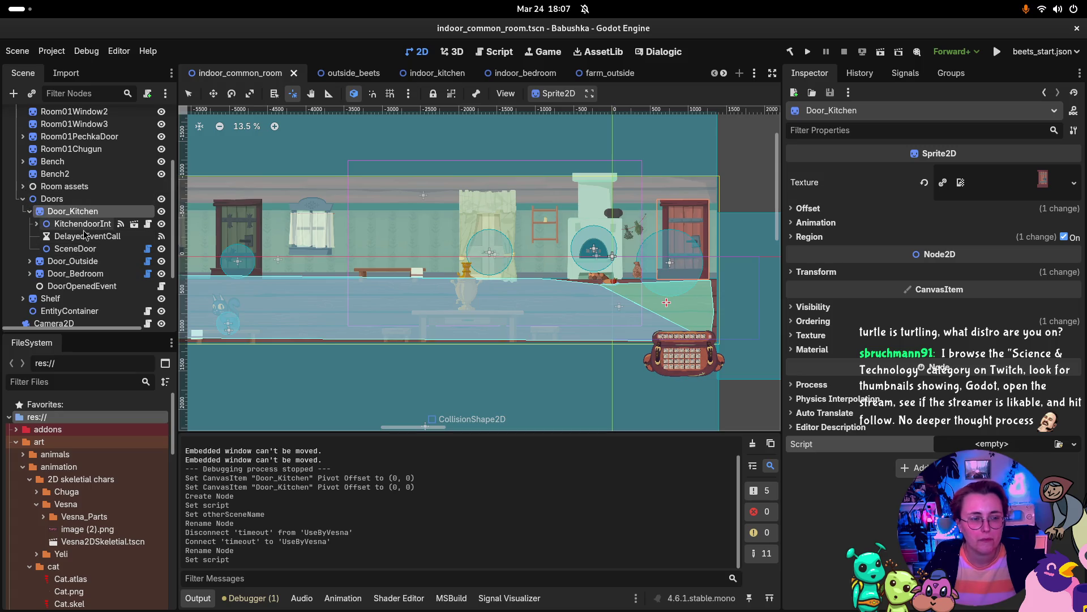
{"action": "left_click", "coordinate": [683, 265]}
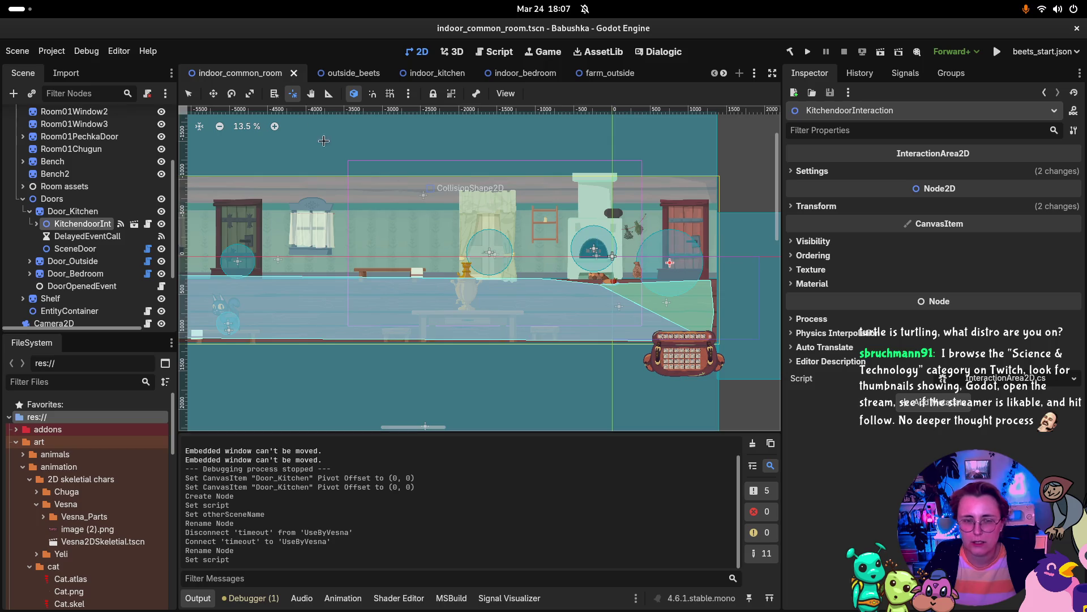
Move KitchendoorInteraction onto the right-hand door at (212, -638) and save.
{"action": "key", "text": "w"}
{"action": "left_click_drag", "start_coordinate": [670, 263], "coordinate": [683, 255]}
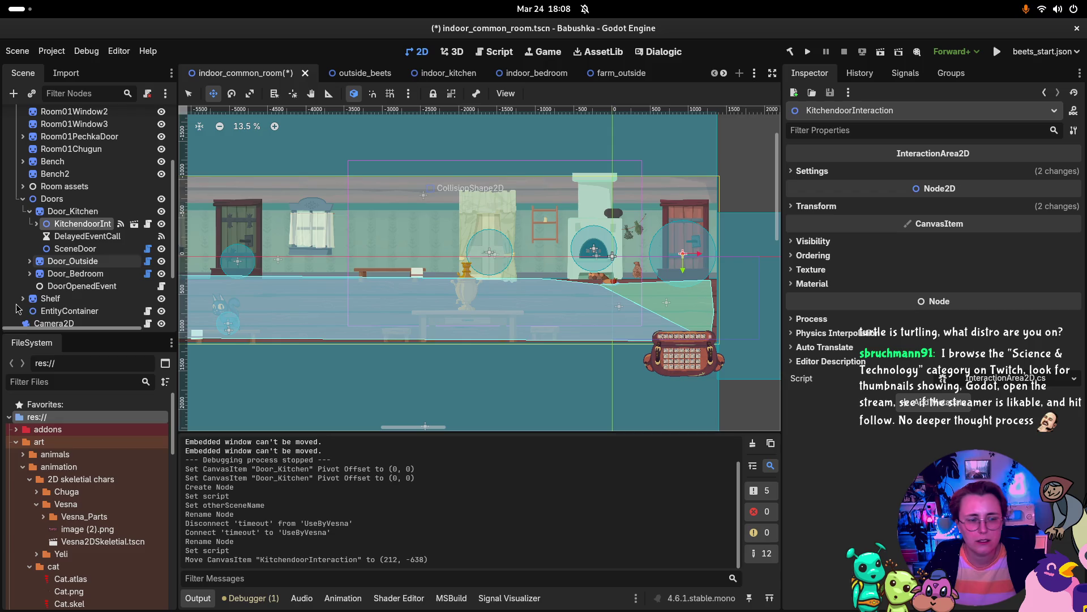
{"action": "left_click", "coordinate": [668, 307]}
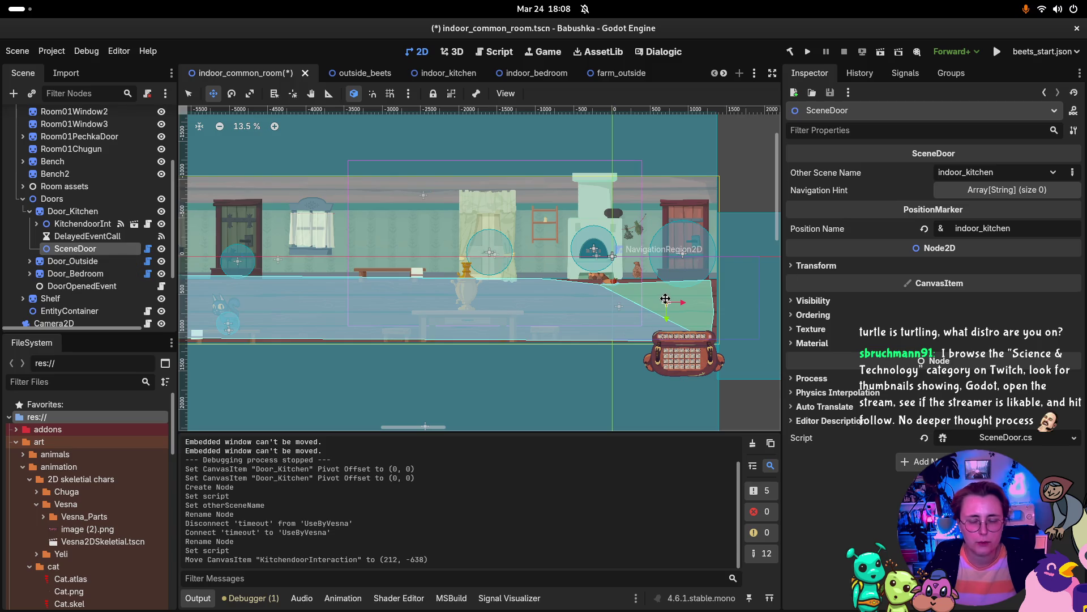
{"action": "key", "text": "ctrl+s"}
Run the Babushka game, choose Continue into the common room, then stop it.
{"action": "left_click", "coordinate": [808, 51]}
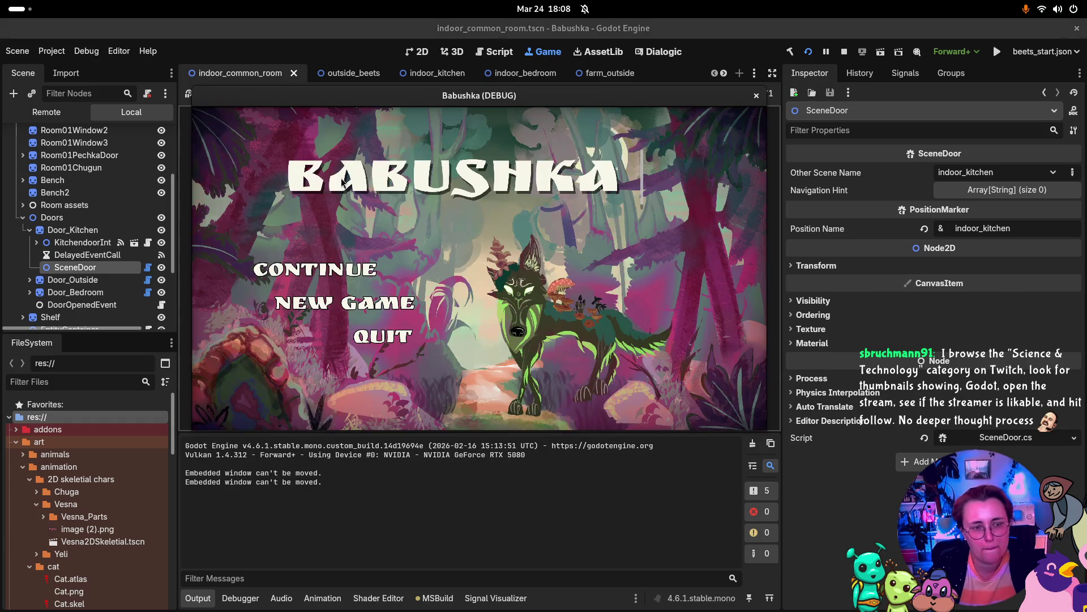
{"action": "key", "text": "Return"}
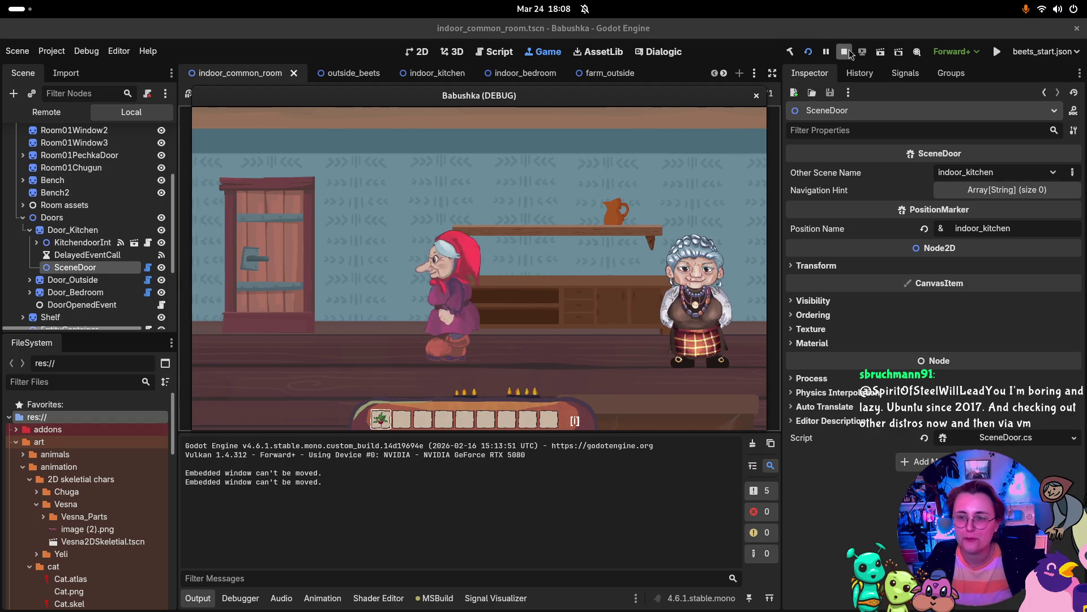
{"action": "key", "text": "F8"}
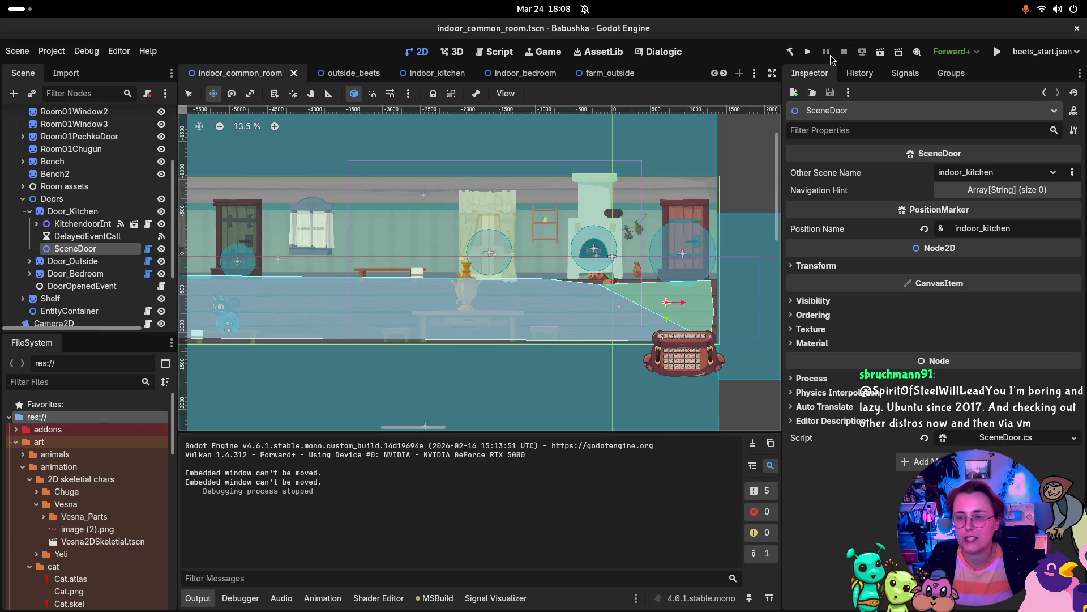
Run the game again and click through the opening dialogue, choosing a reply.
{"action": "left_click", "coordinate": [809, 52]}
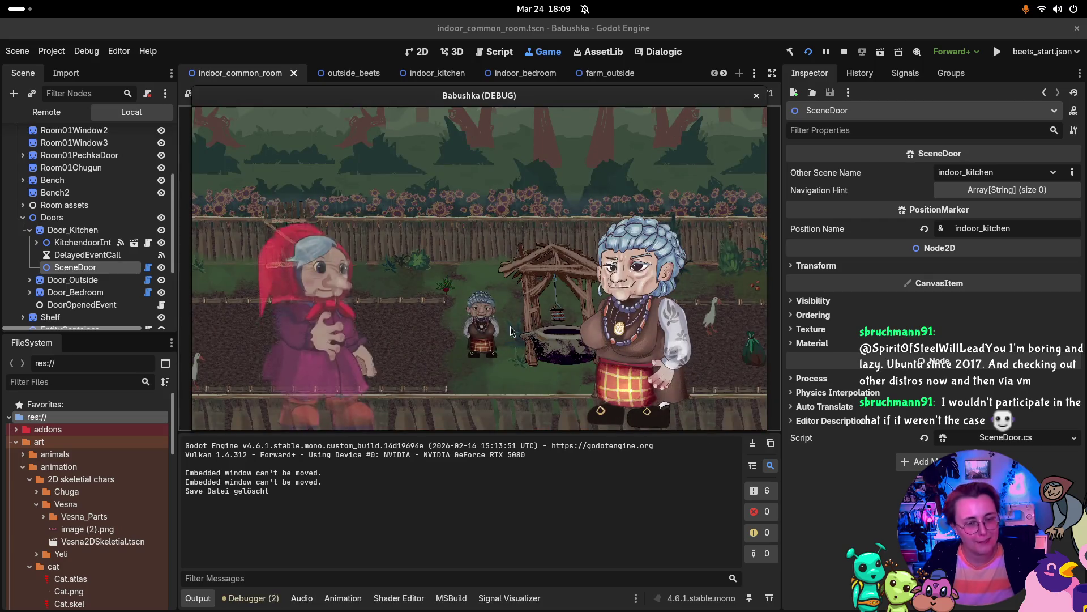
{"action": "left_click", "coordinate": [519, 300]}
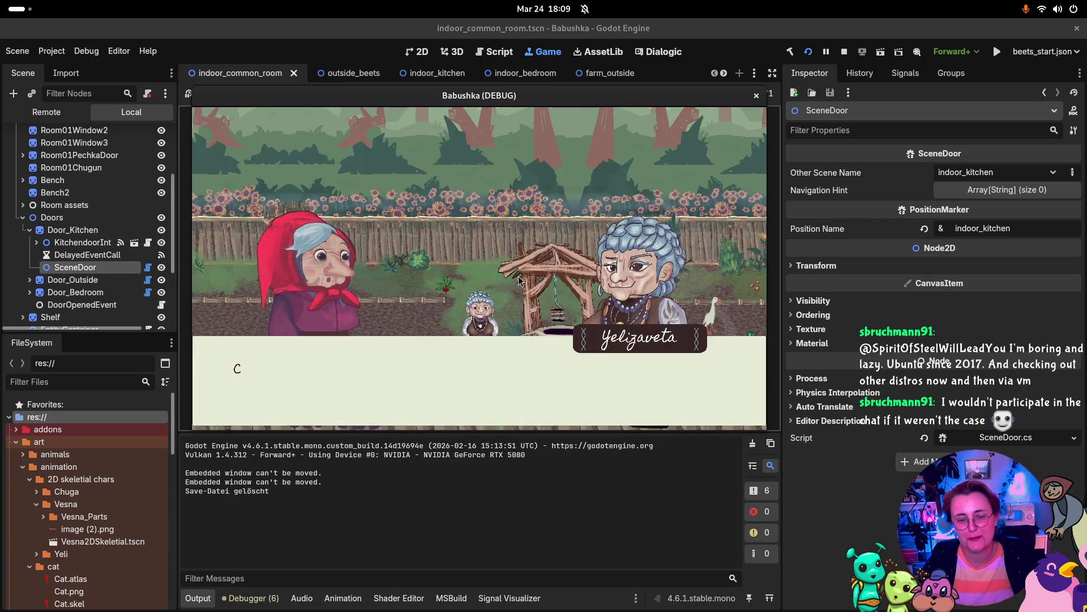
{"action": "left_click", "coordinate": [527, 277]}
{"action": "left_click", "coordinate": [532, 266]}
{"action": "left_click", "coordinate": [532, 265]}
{"action": "left_click", "coordinate": [530, 260]}
{"action": "left_click", "coordinate": [528, 257]}
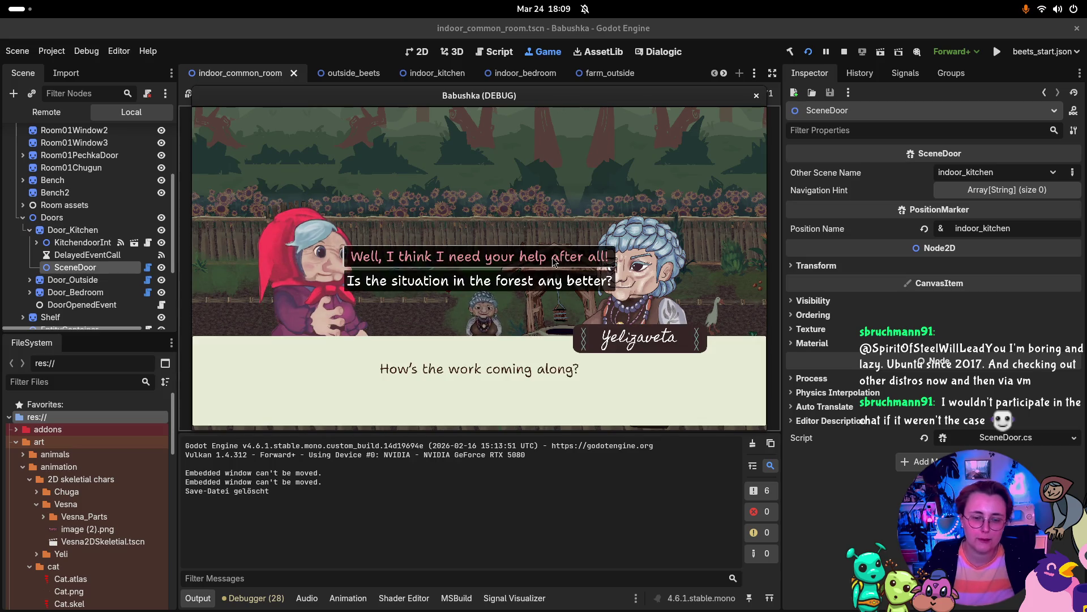
{"action": "left_click", "coordinate": [555, 271]}
{"action": "left_click", "coordinate": [558, 273]}
{"action": "left_click", "coordinate": [559, 275]}
{"action": "left_click", "coordinate": [559, 274]}
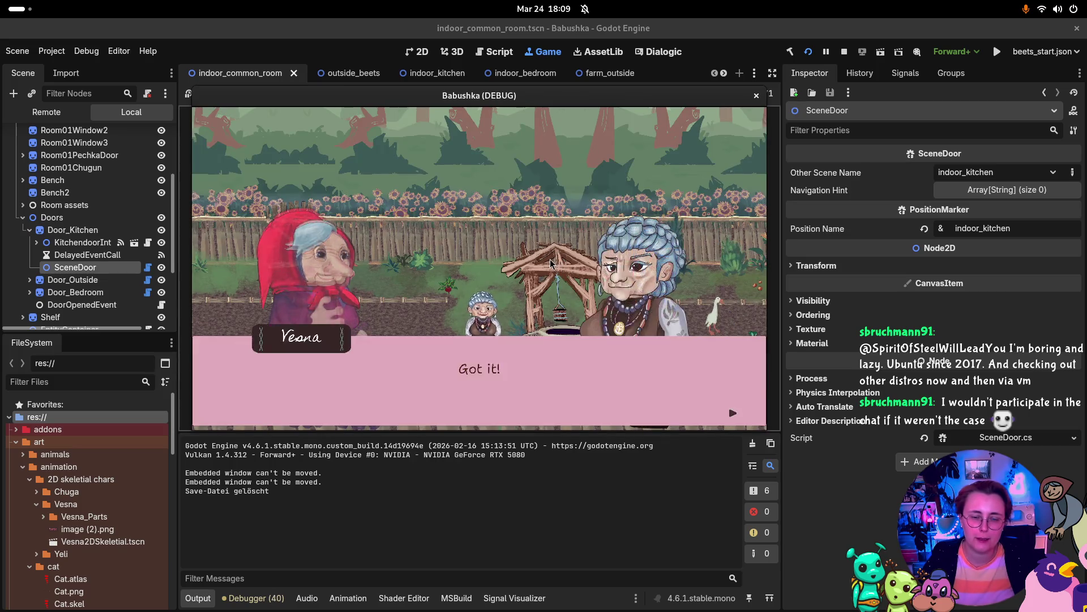
{"action": "left_click", "coordinate": [558, 266]}
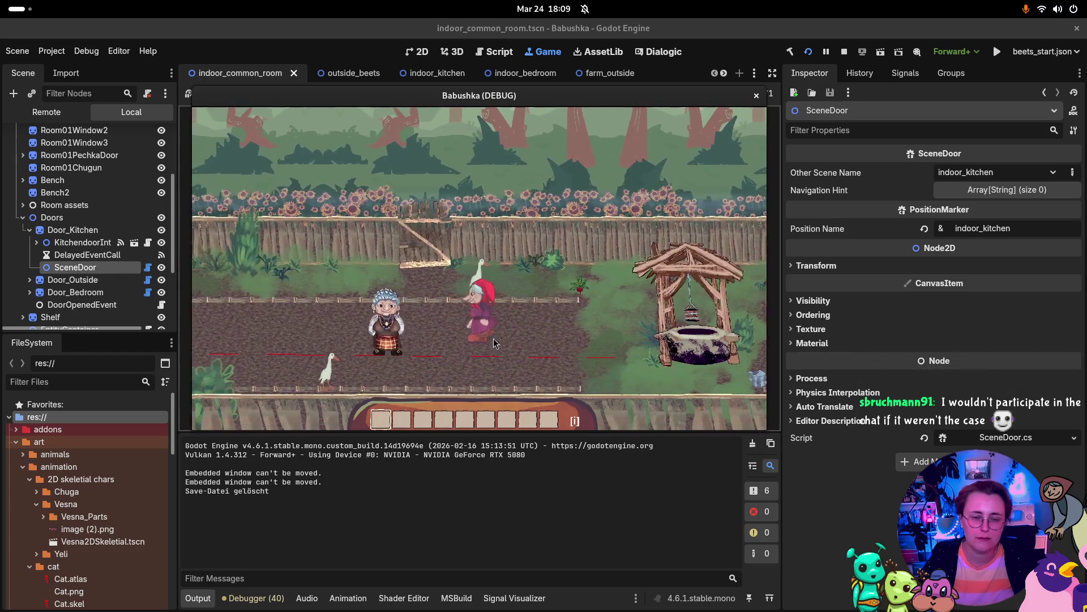
Walk Vesna left across the farm to the house door and enter.
{"action": "key", "text": "Left"}
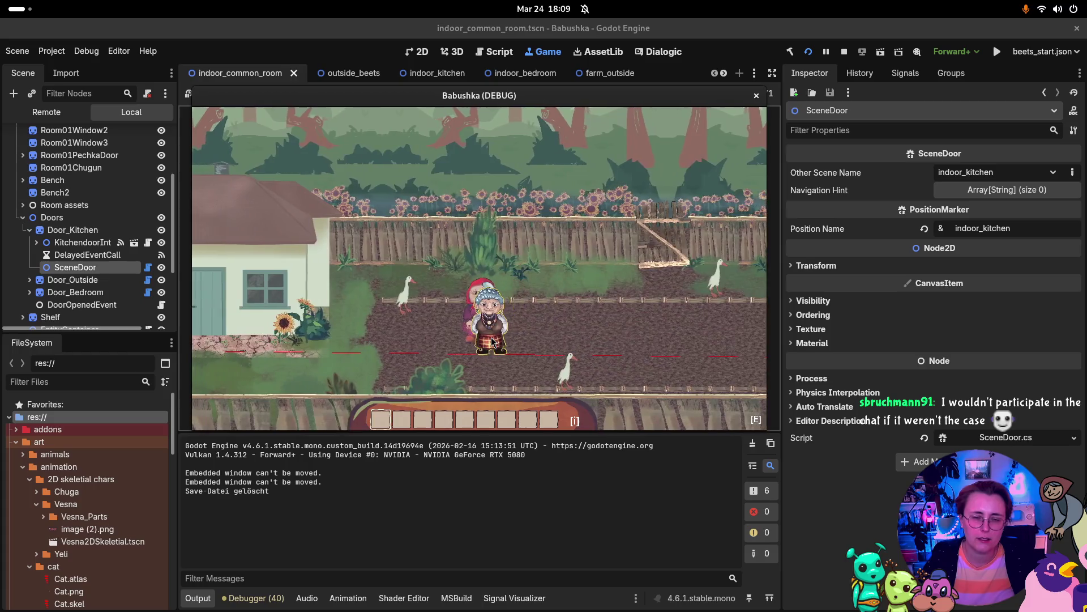
{"action": "key", "text": "Left"}
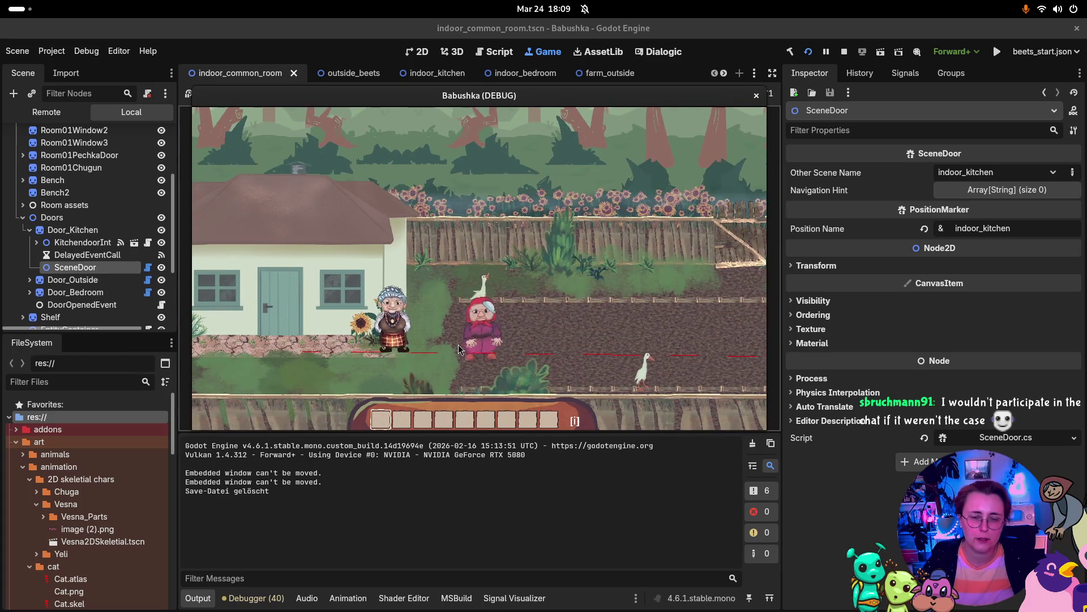
{"action": "key", "text": "Left"}
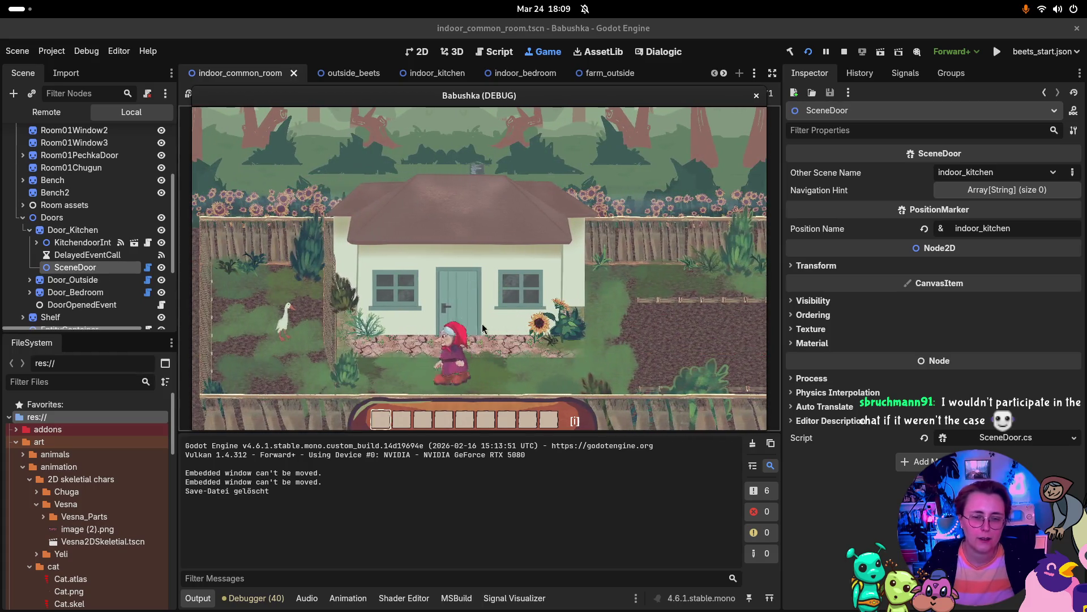
{"action": "key", "text": "Up"}
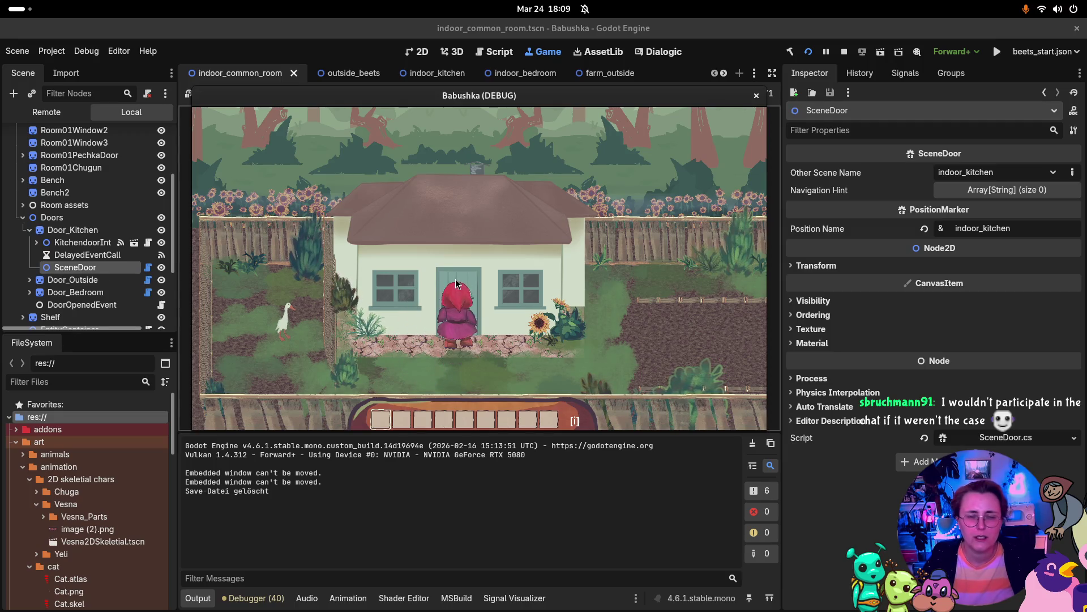
{"action": "key", "text": "Left"}
{"action": "key", "text": "Left"}
{"action": "key", "text": "Right"}
{"action": "key", "text": "Up"}
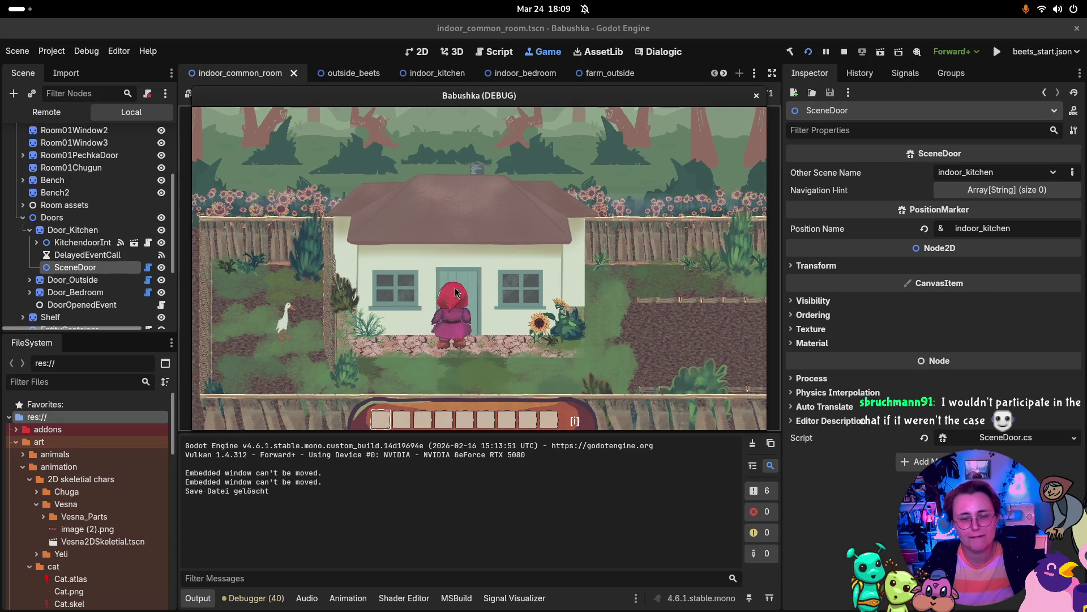
{"action": "key", "text": "Left"}
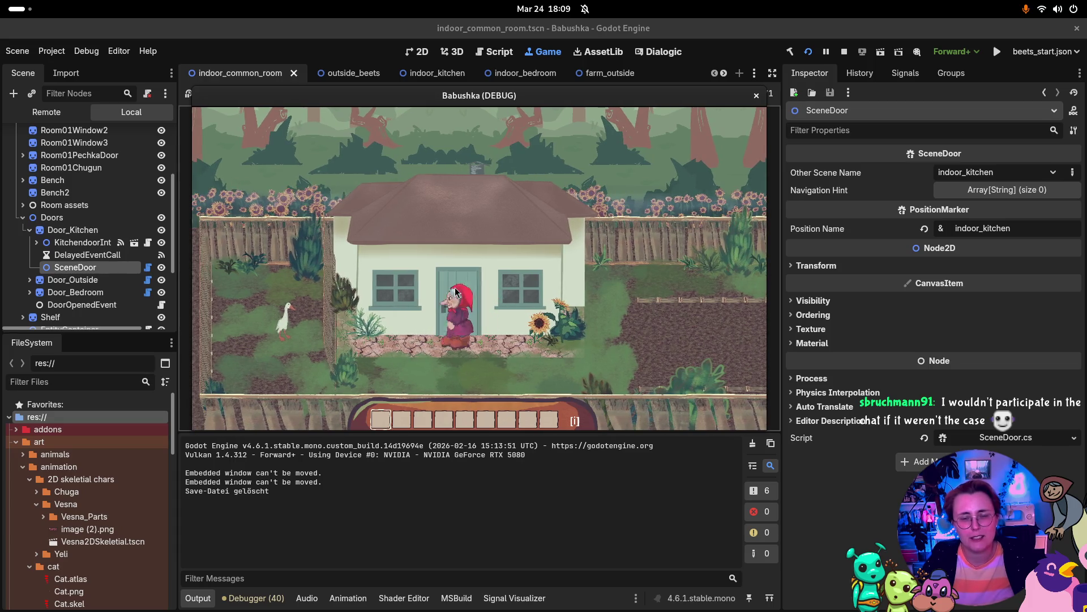
{"action": "key", "text": "Down"}
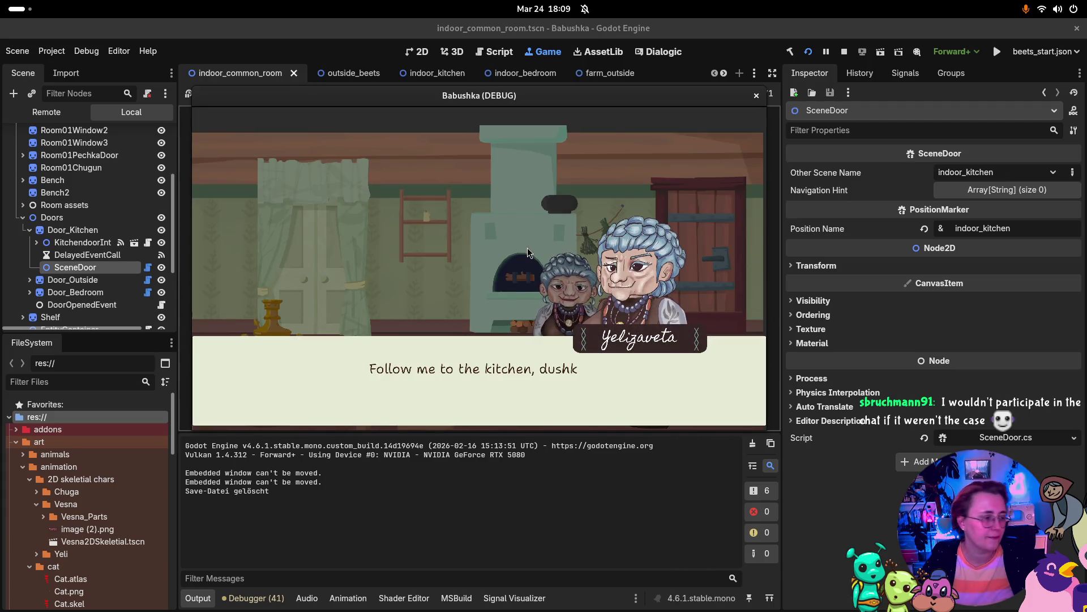
Dismiss the kitchen dialogue line and stop the running game.
{"action": "left_click", "coordinate": [593, 250]}
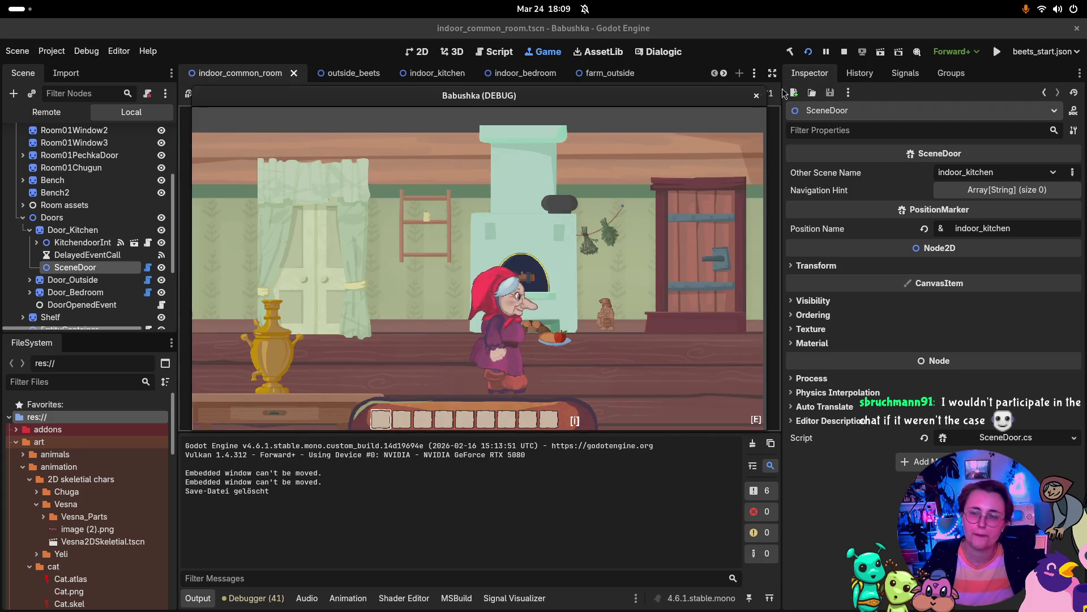
{"action": "left_click", "coordinate": [844, 52]}
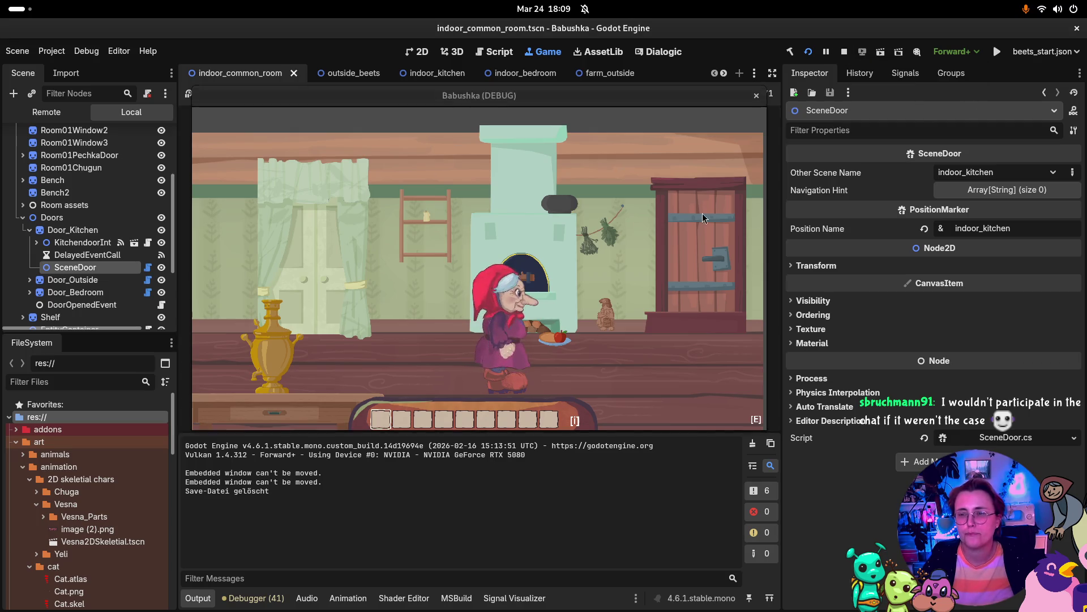
{"action": "left_click", "coordinate": [610, 73]}
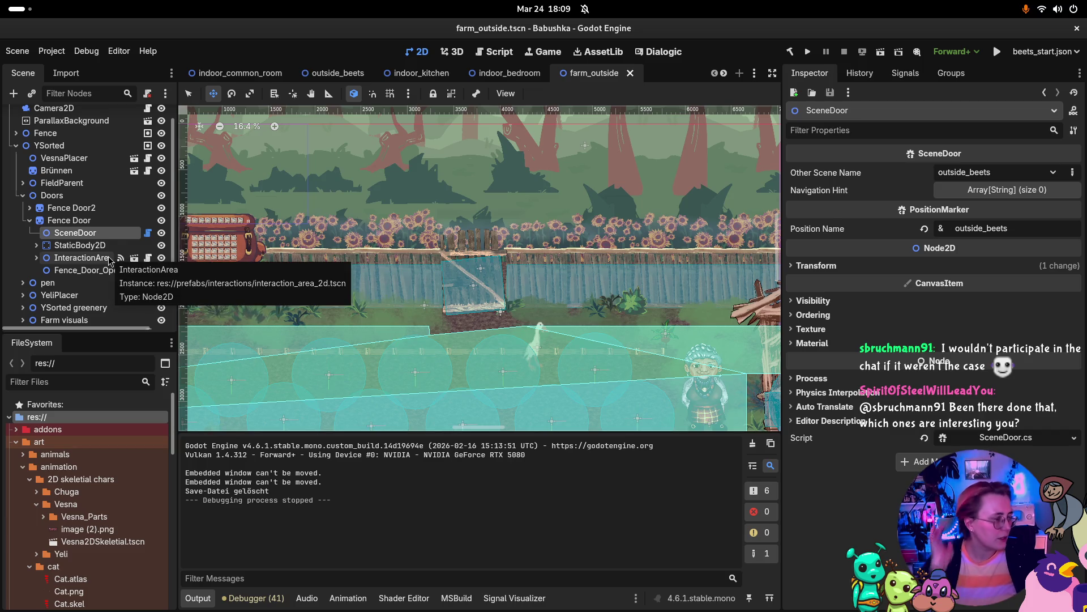
Expand Farm visuals and its HouseDoor node in the farm_outside tree.
{"action": "scroll", "coordinate": [90, 193], "scroll_direction": "down", "scroll_amount": 1}
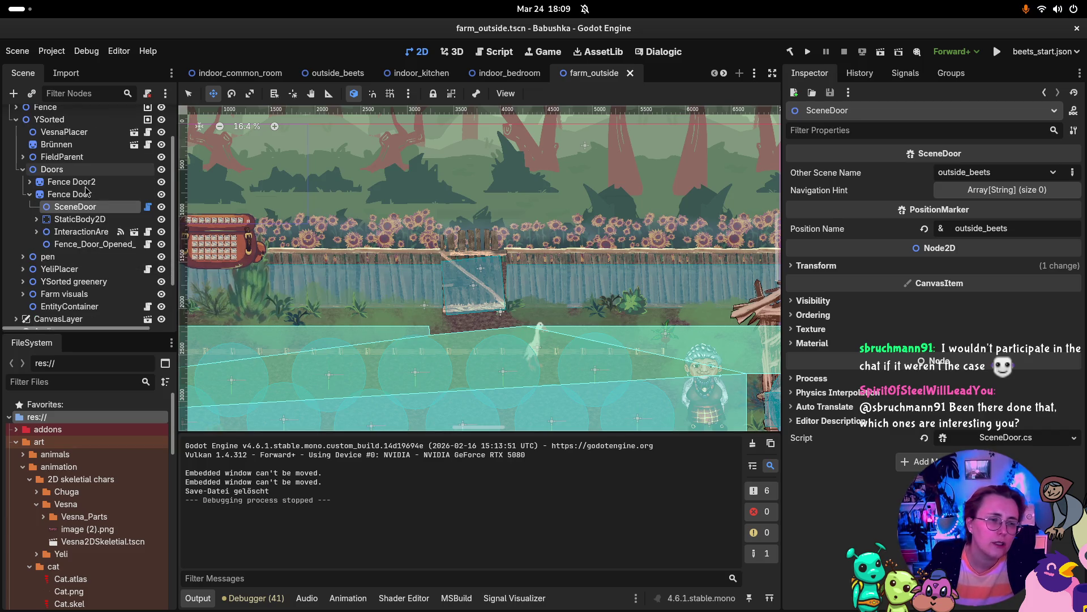
{"action": "scroll", "coordinate": [79, 170], "scroll_direction": "down", "scroll_amount": 2}
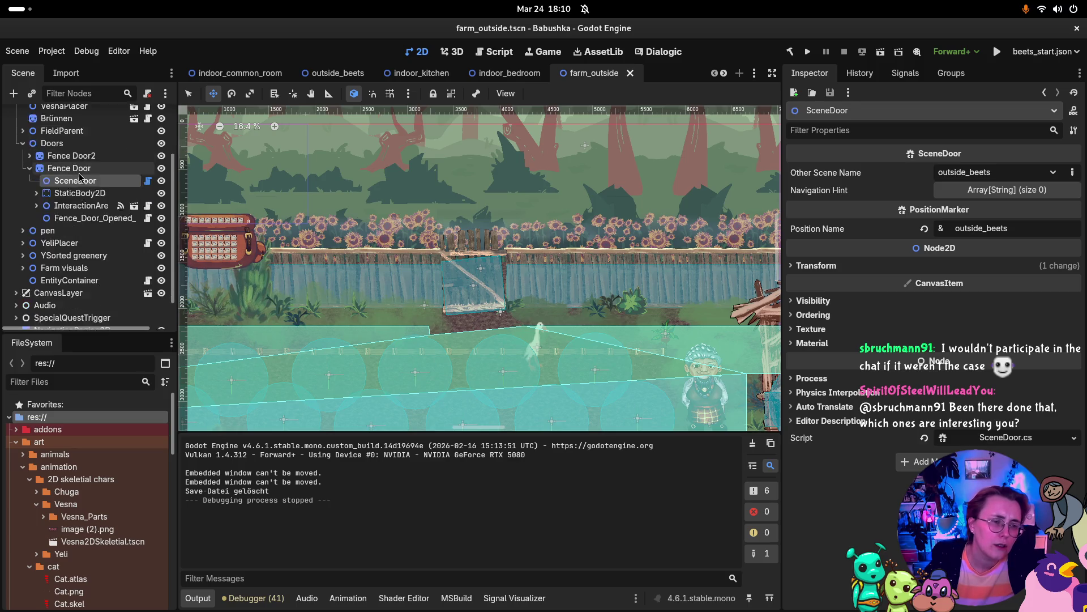
{"action": "scroll", "coordinate": [82, 244], "scroll_direction": "up", "scroll_amount": 4}
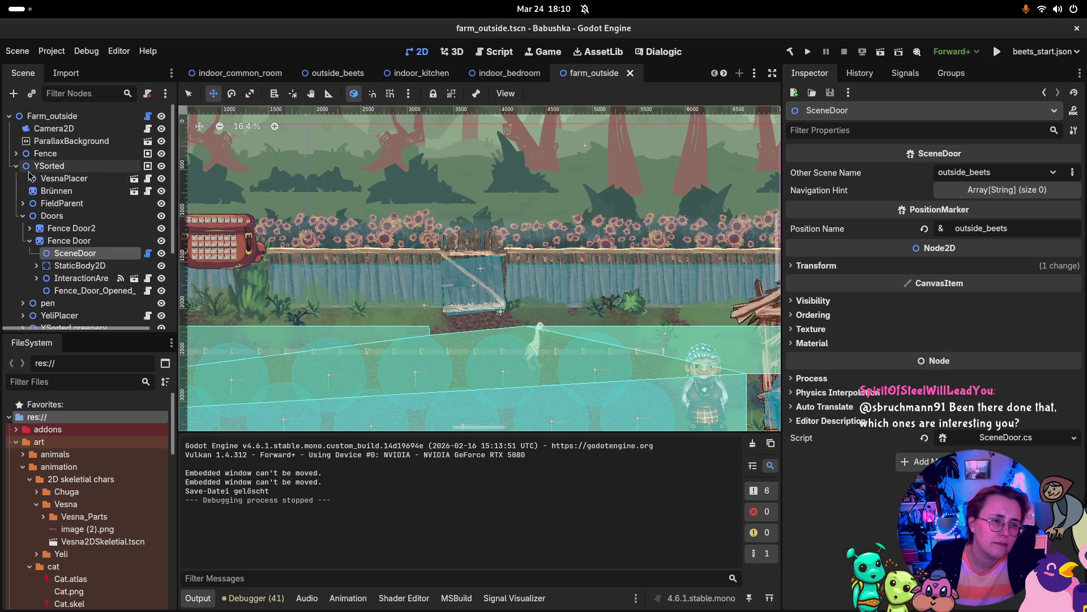
{"action": "scroll", "coordinate": [32, 177], "scroll_direction": "down", "scroll_amount": 1}
{"action": "scroll", "coordinate": [31, 176], "scroll_direction": "down", "scroll_amount": 1}
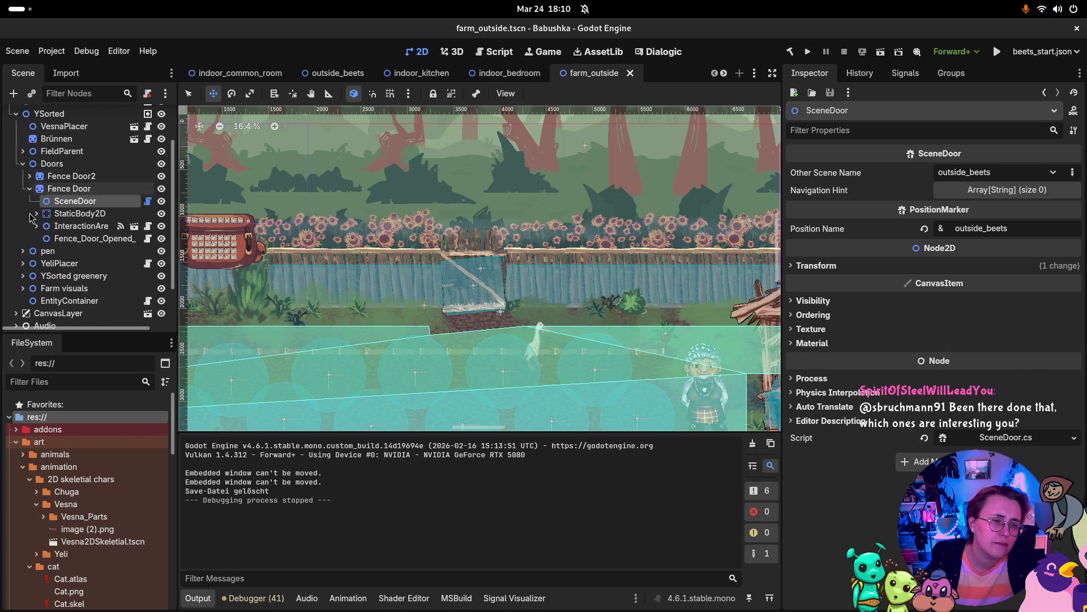
{"action": "left_click", "coordinate": [23, 288]}
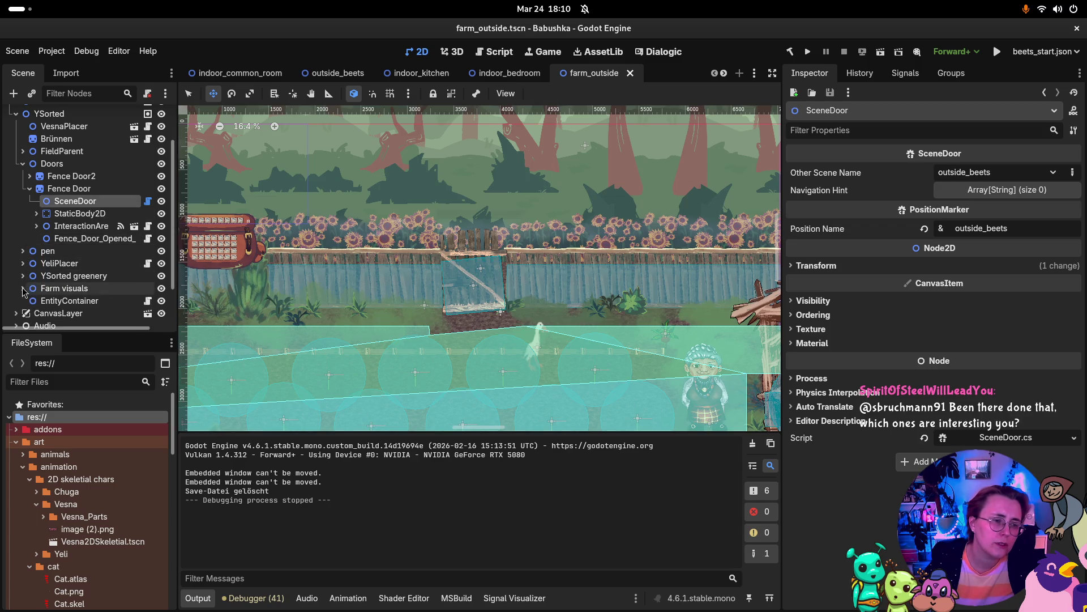
{"action": "scroll", "coordinate": [41, 292], "scroll_direction": "down", "scroll_amount": 2}
{"action": "left_click", "coordinate": [36, 298]}
Frame HouseDoor and then its EnterHouseInteraction node in the viewport.
{"action": "scroll", "coordinate": [36, 297], "scroll_direction": "down", "scroll_amount": 1}
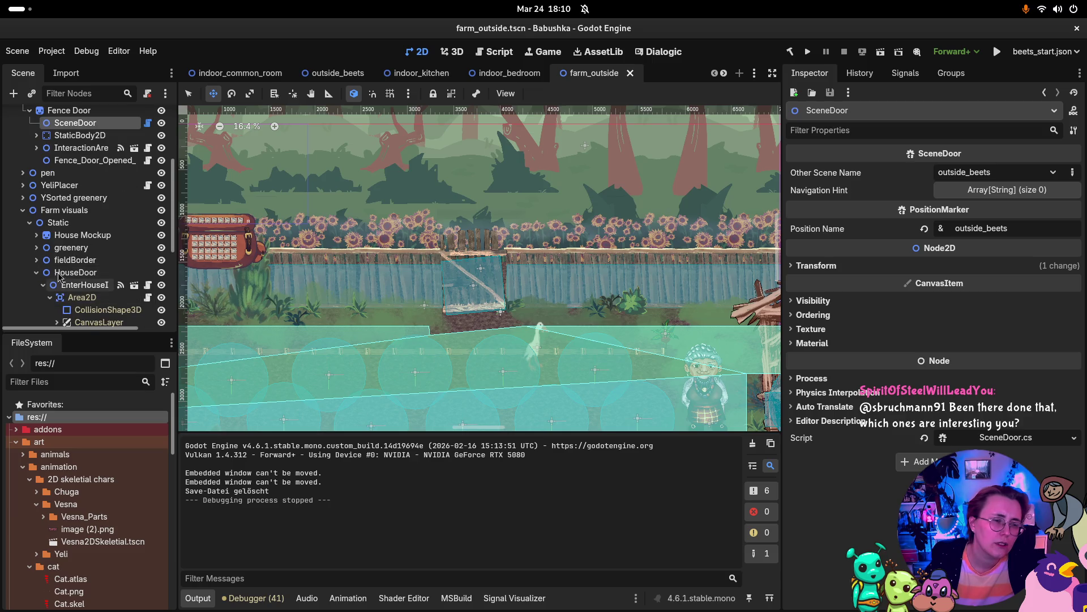
{"action": "left_click", "coordinate": [72, 272]}
{"action": "double_click", "coordinate": [49, 277]}
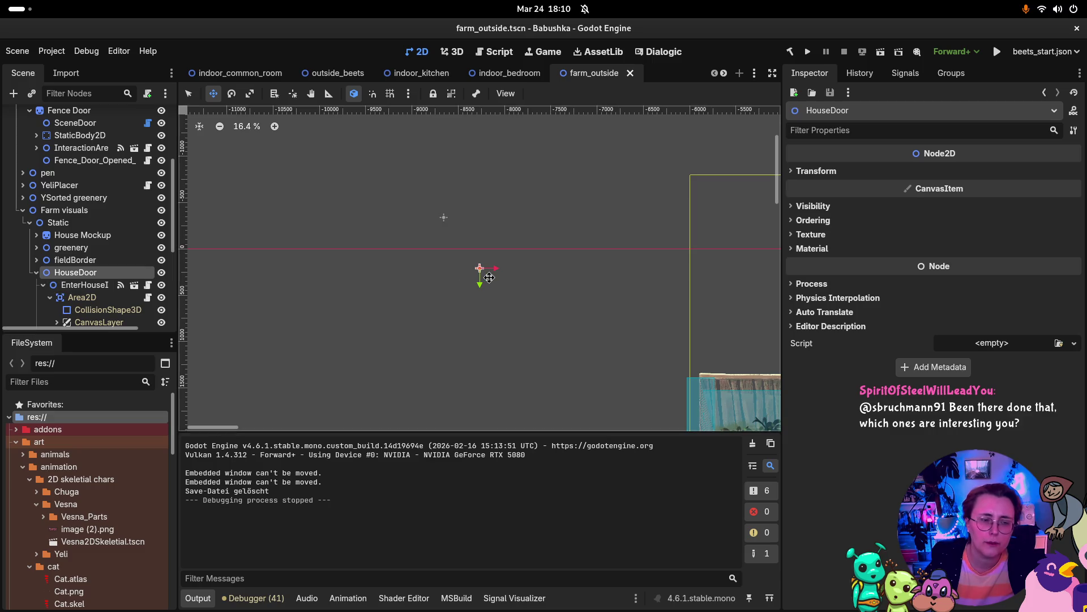
{"action": "left_click", "coordinate": [54, 288]}
{"action": "double_click", "coordinate": [55, 289]}
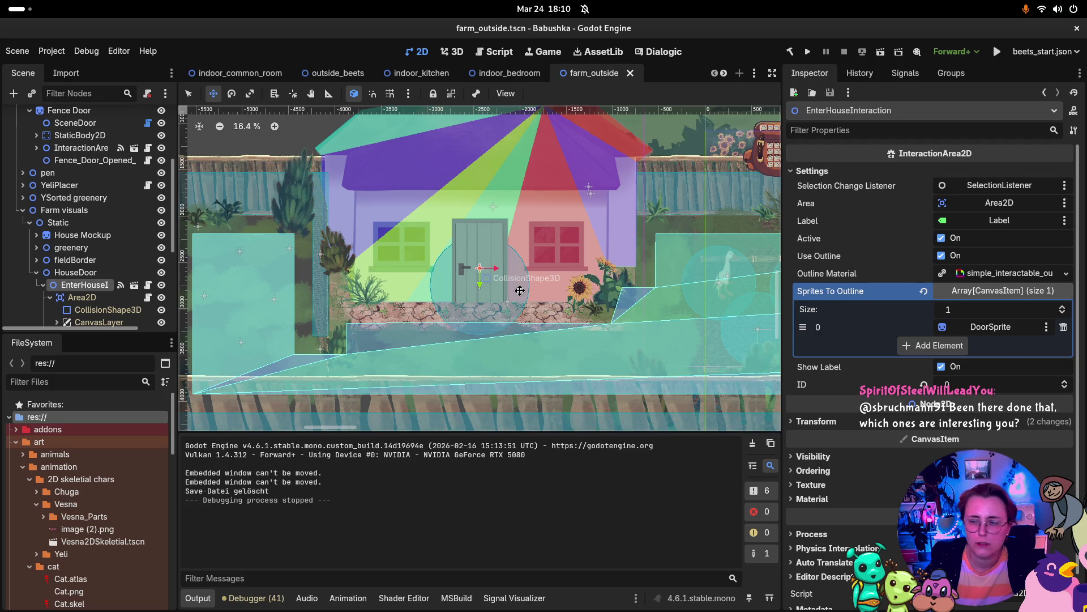
Widen the house door's CollisionShape3D circle, then inspect DoorSprite and DoorSprite2's SceneDoor settings.
{"action": "left_click", "coordinate": [98, 313]}
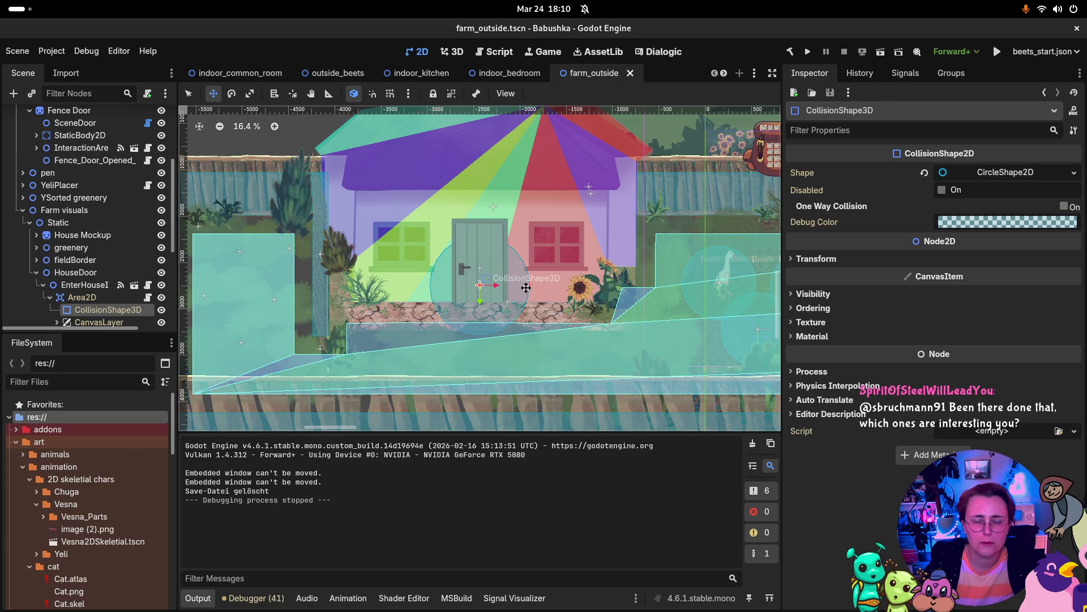
{"action": "left_click_drag", "start_coordinate": [531, 285], "coordinate": [538, 285]}
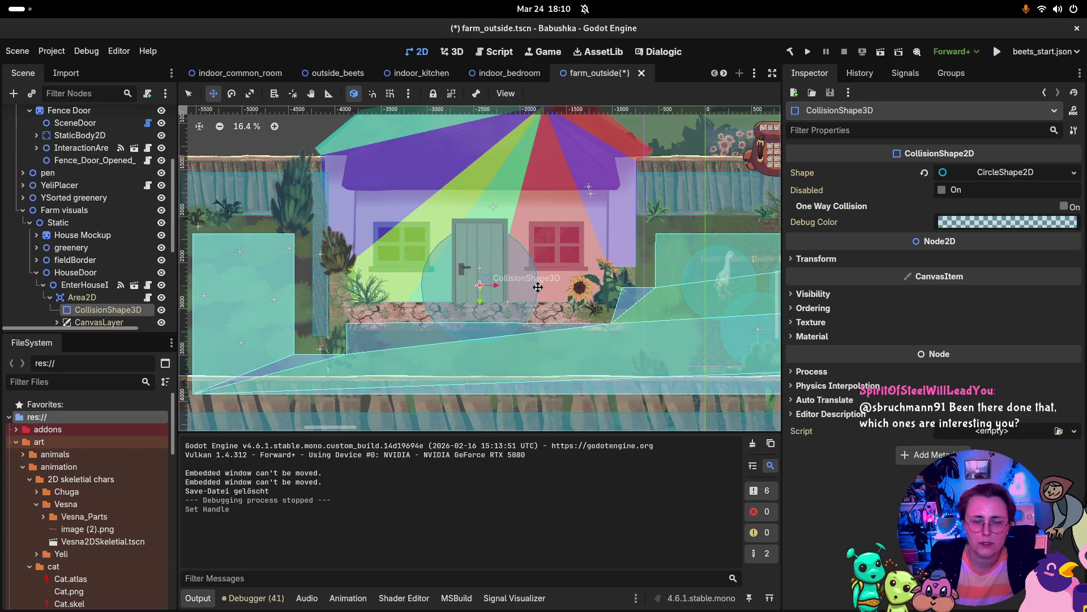
{"action": "scroll", "coordinate": [67, 279], "scroll_direction": "down", "scroll_amount": 2}
{"action": "left_click", "coordinate": [91, 297]}
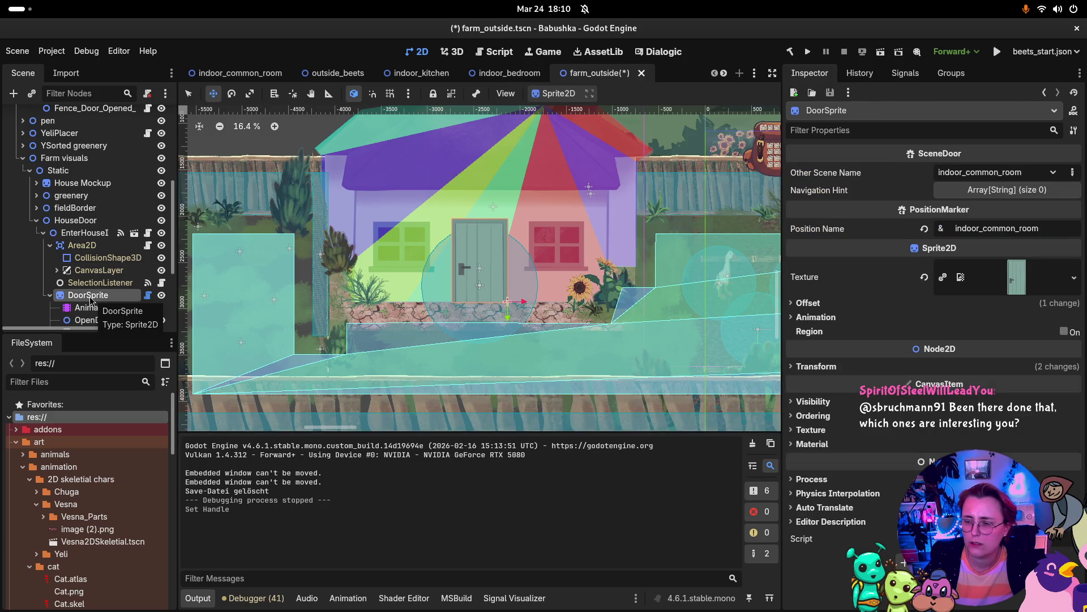
{"action": "scroll", "coordinate": [124, 285], "scroll_direction": "down", "scroll_amount": 2}
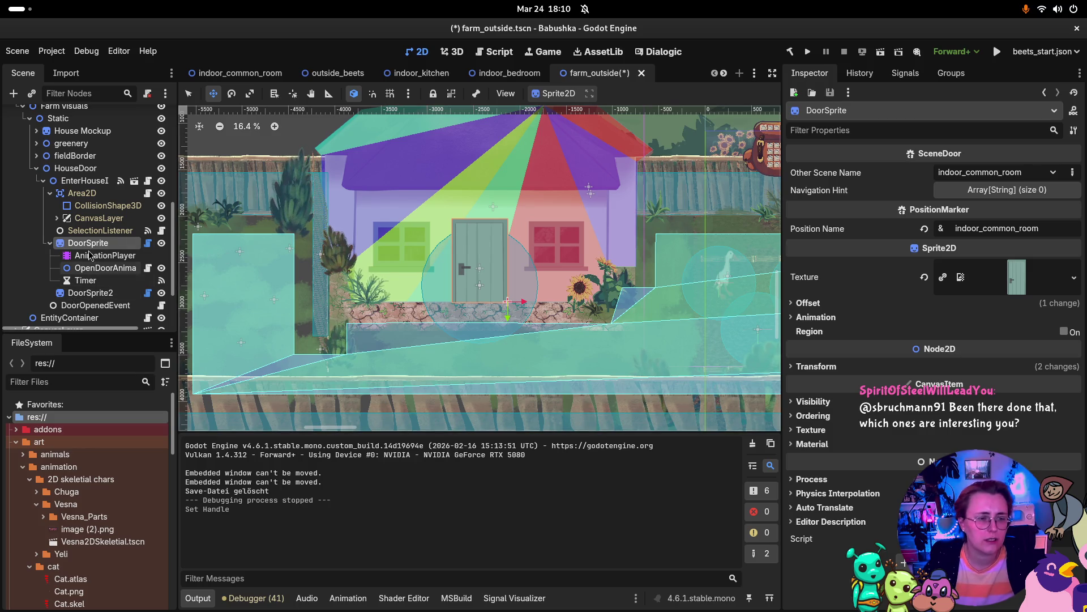
{"action": "left_click", "coordinate": [93, 293]}
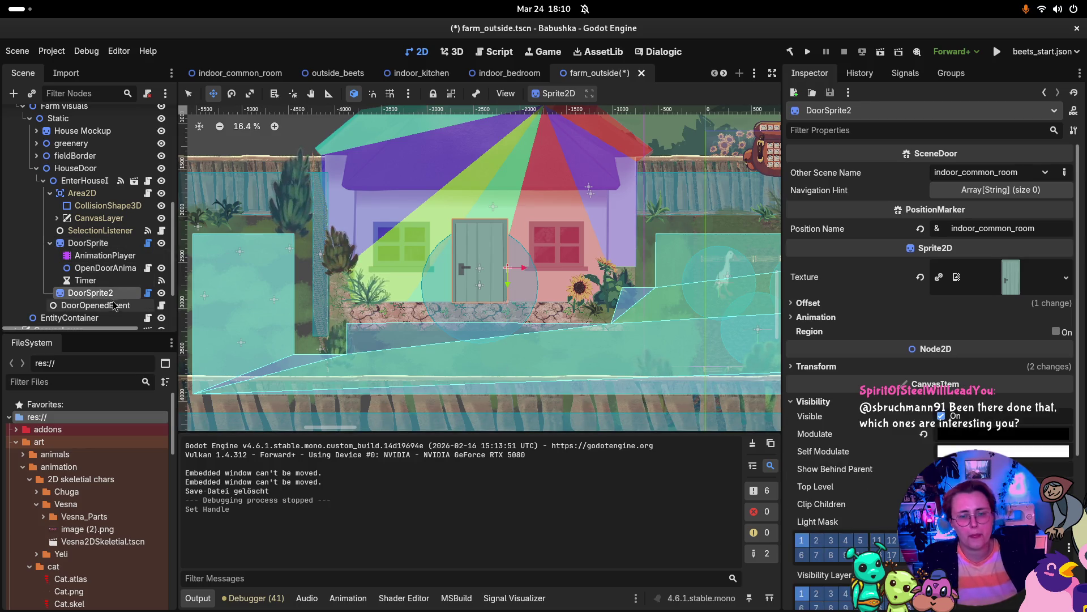
{"action": "left_click", "coordinate": [51, 242]}
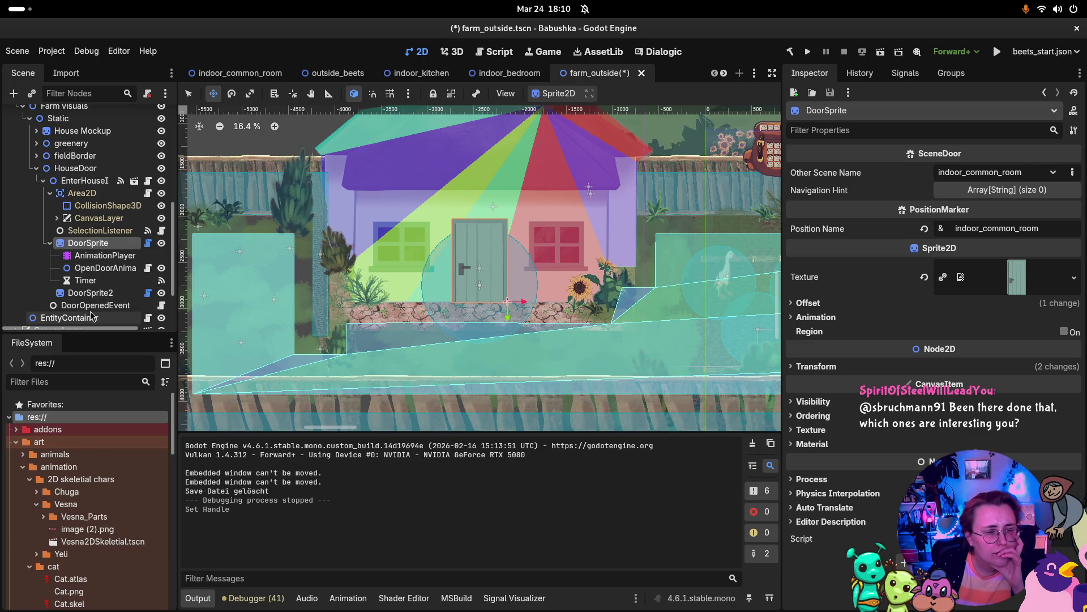
Collapse DoorSprite's children and enlarge the Scene tree panel.
{"action": "left_click", "coordinate": [50, 243]}
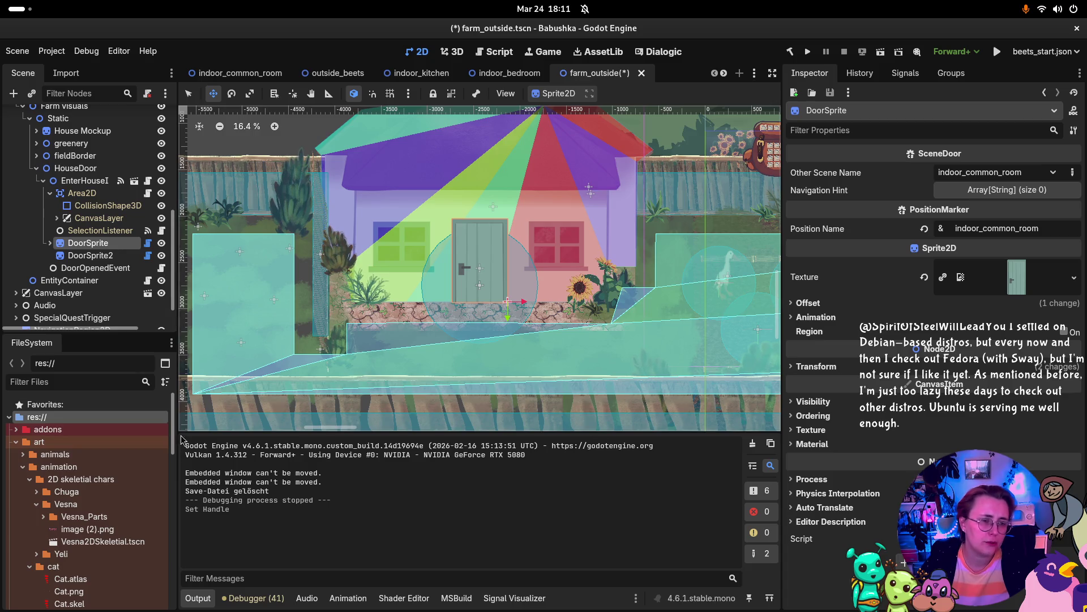
{"action": "left_click_drag", "start_coordinate": [143, 331], "coordinate": [145, 369]}
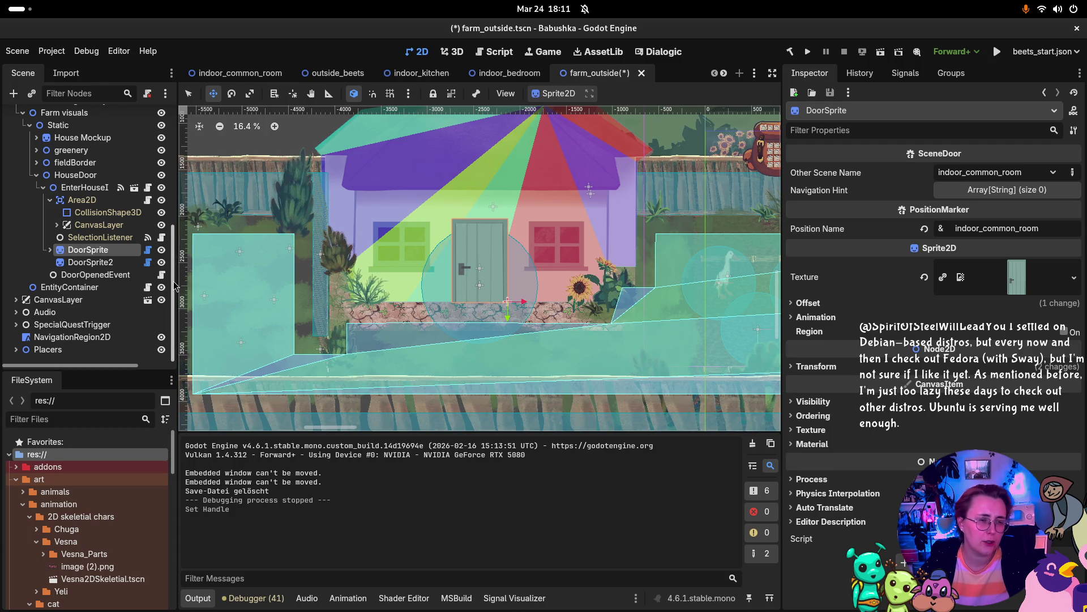
{"action": "scroll", "coordinate": [174, 286], "scroll_direction": "up", "scroll_amount": 5}
{"action": "scroll", "coordinate": [169, 300], "scroll_direction": "down", "scroll_amount": 5}
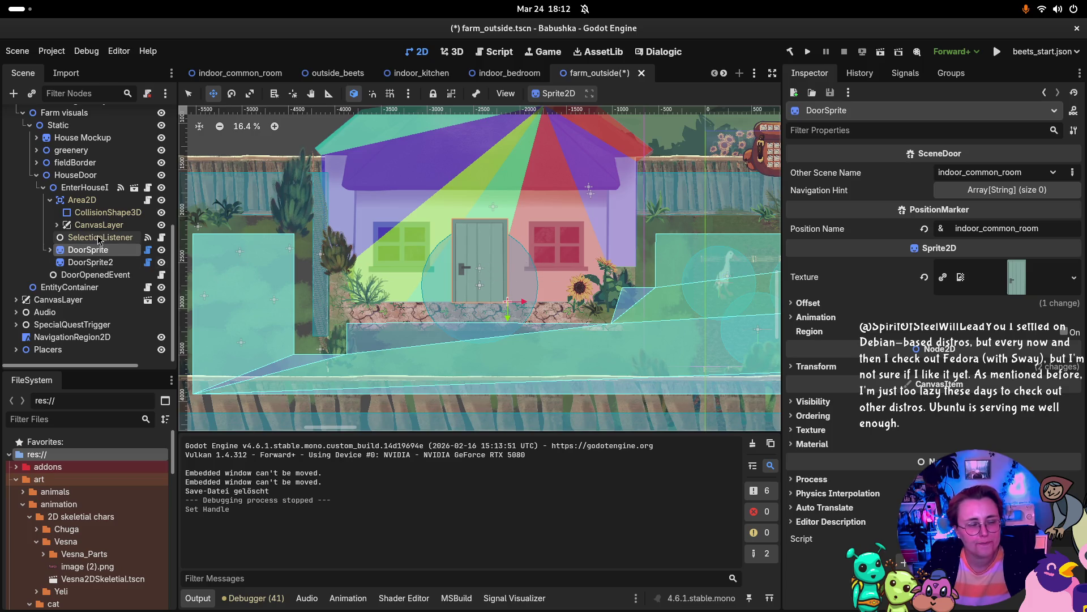
Inspect the Area2D, collision shape and CanvasLayer nodes, then select HouseDoor.
{"action": "left_click", "coordinate": [84, 199]}
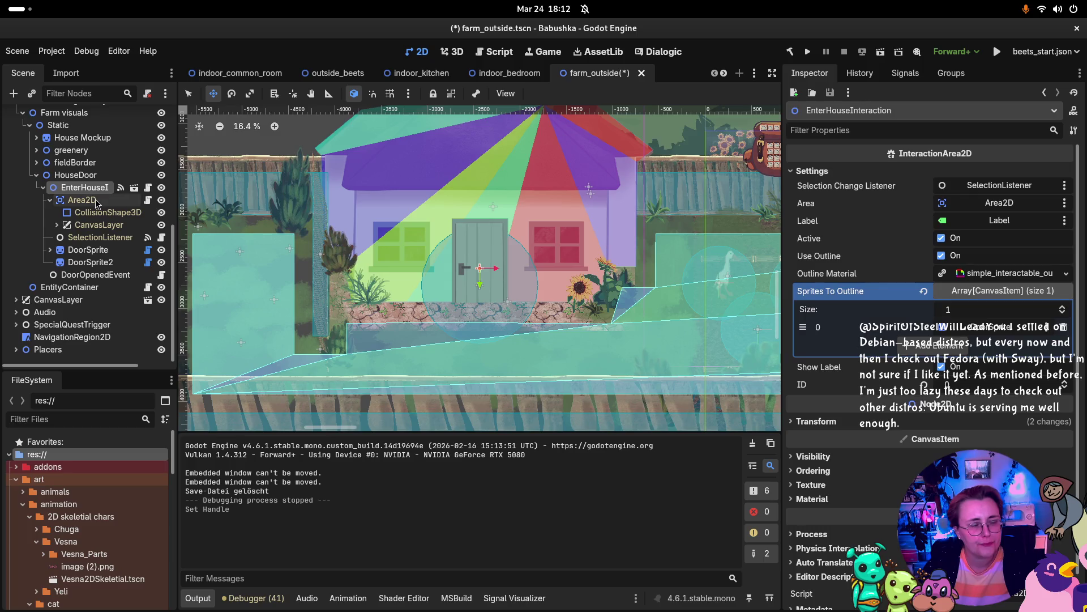
{"action": "left_click", "coordinate": [95, 211]}
{"action": "left_click", "coordinate": [94, 225]}
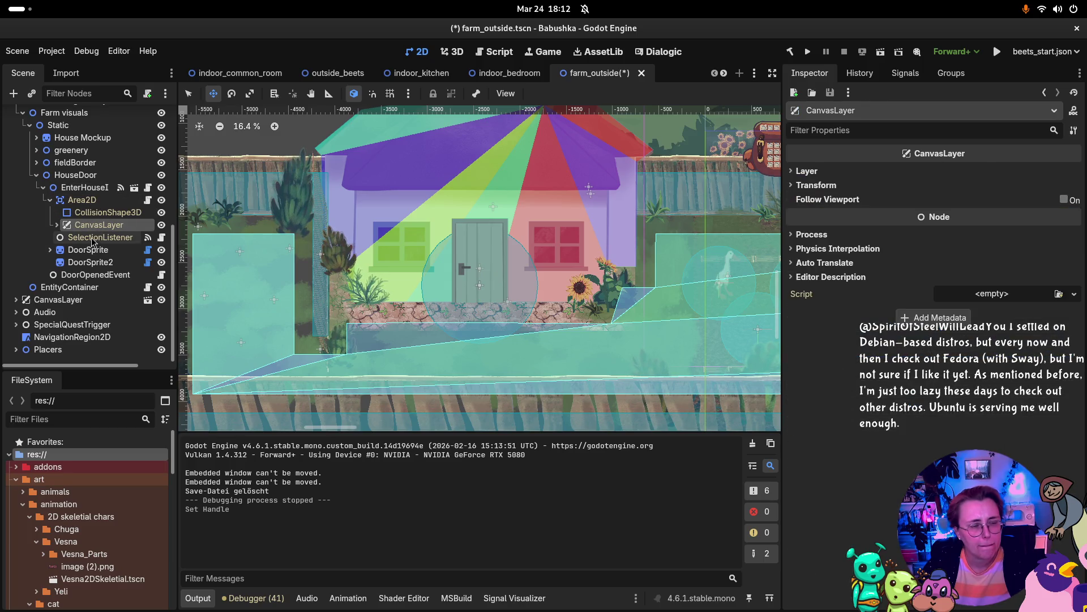
{"action": "left_click", "coordinate": [74, 176]}
{"action": "right_click", "coordinate": [74, 179]}
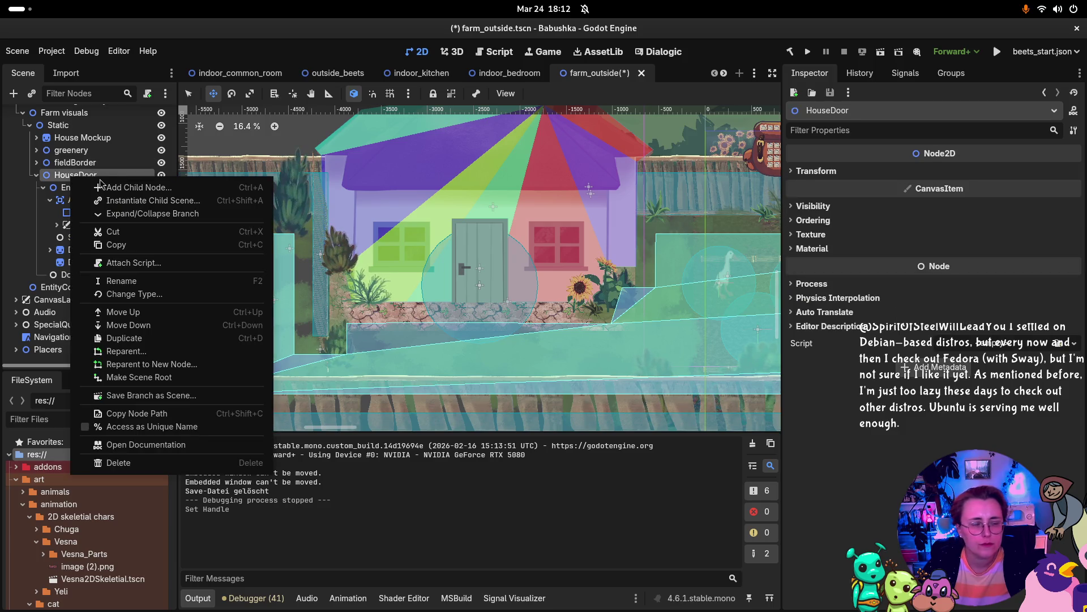
Add a Node2D child under HouseDoor and name it SceneDoor.
{"action": "left_click", "coordinate": [136, 187]}
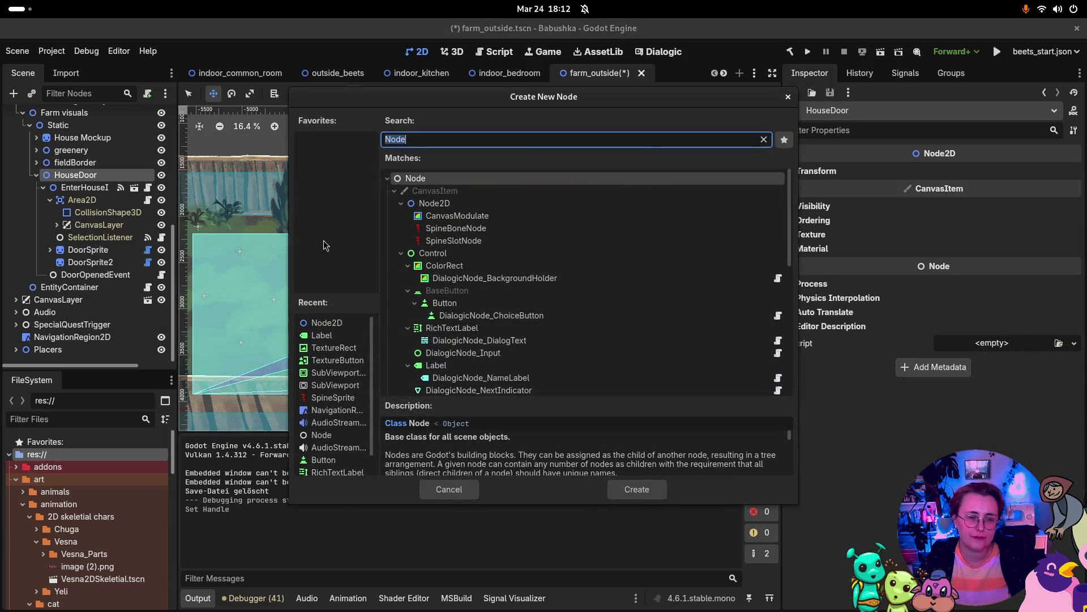
{"action": "left_click", "coordinate": [476, 203]}
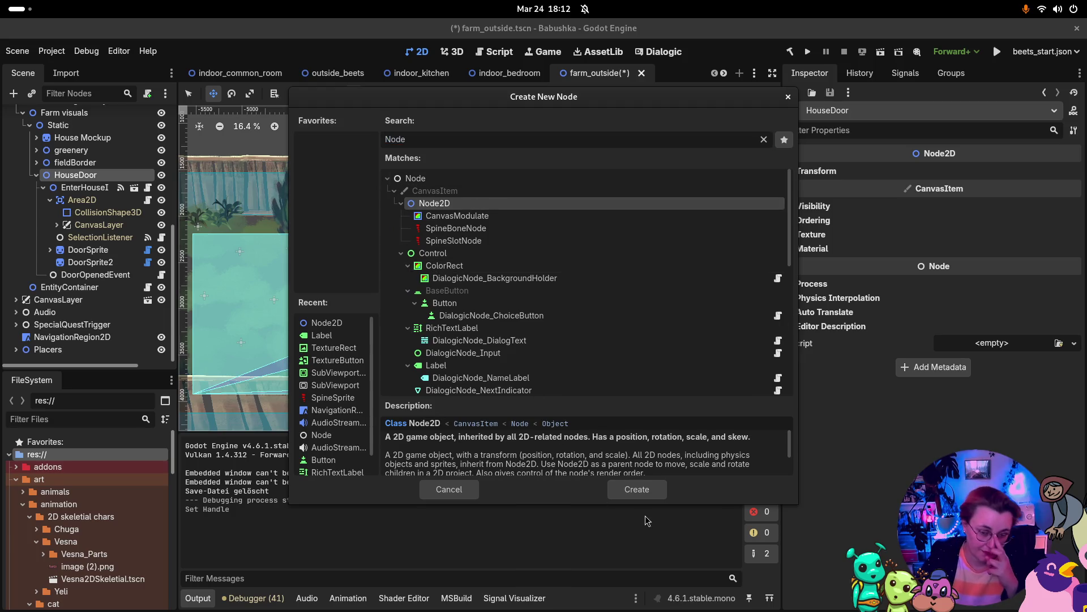
{"action": "left_click", "coordinate": [645, 490]}
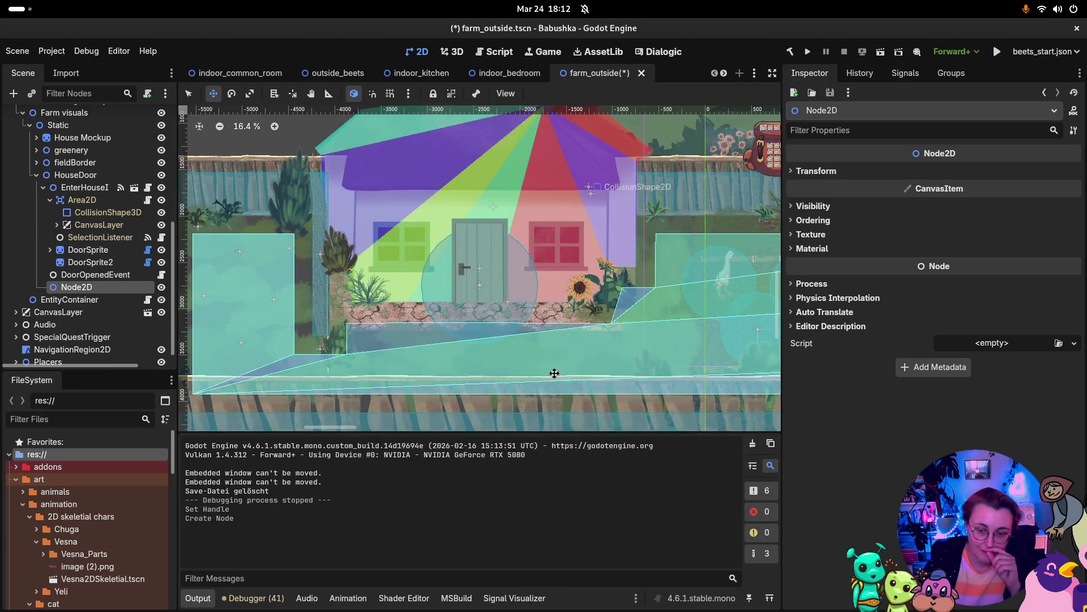
{"action": "double_click", "coordinate": [90, 288]}
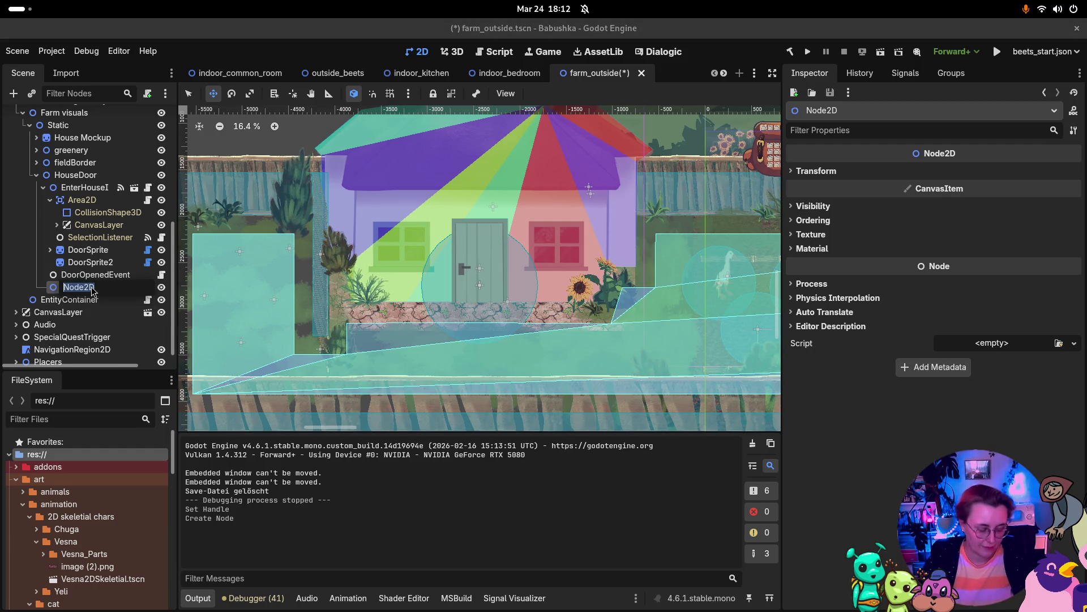
{"action": "type", "text": "Sceneoor"}
{"action": "key", "text": "Return"}
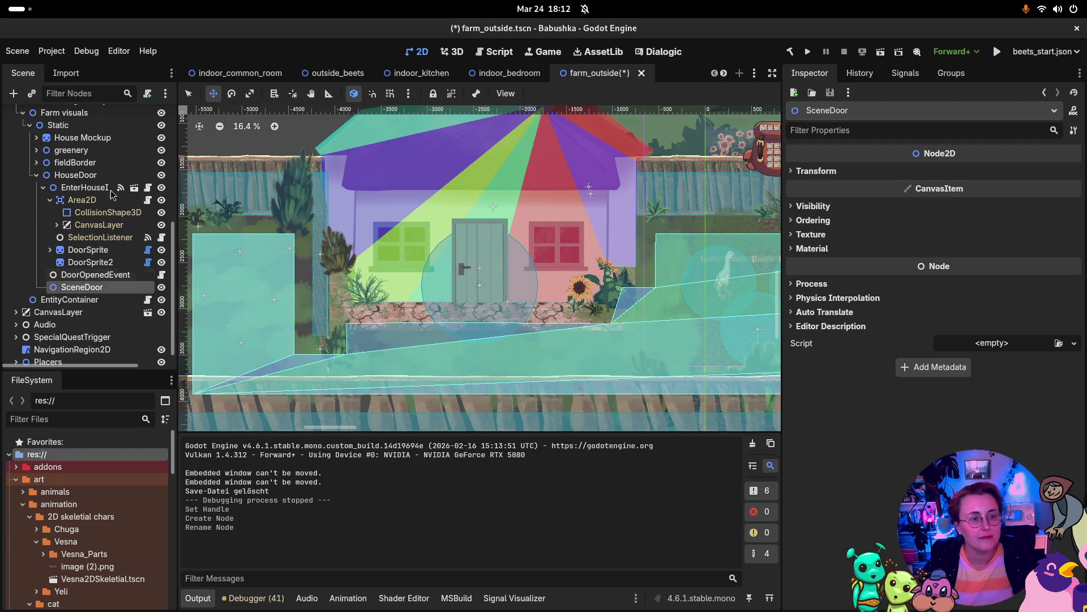
Attach SceneDoor.cs to the new node and set its target scene to indoor_common_room.
{"action": "left_click", "coordinate": [1059, 342]}
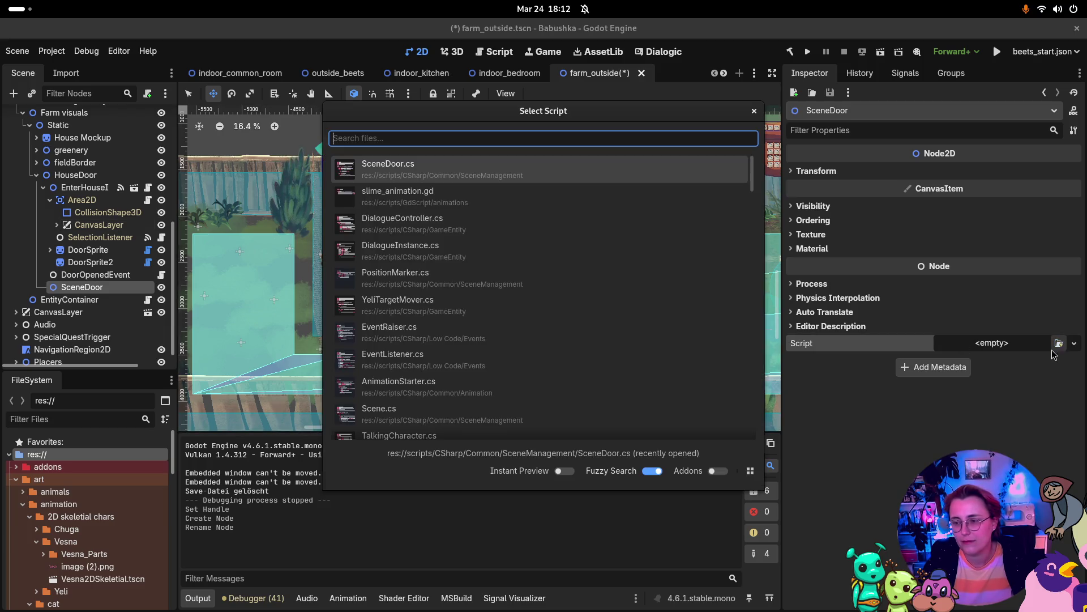
{"action": "left_click", "coordinate": [487, 178]}
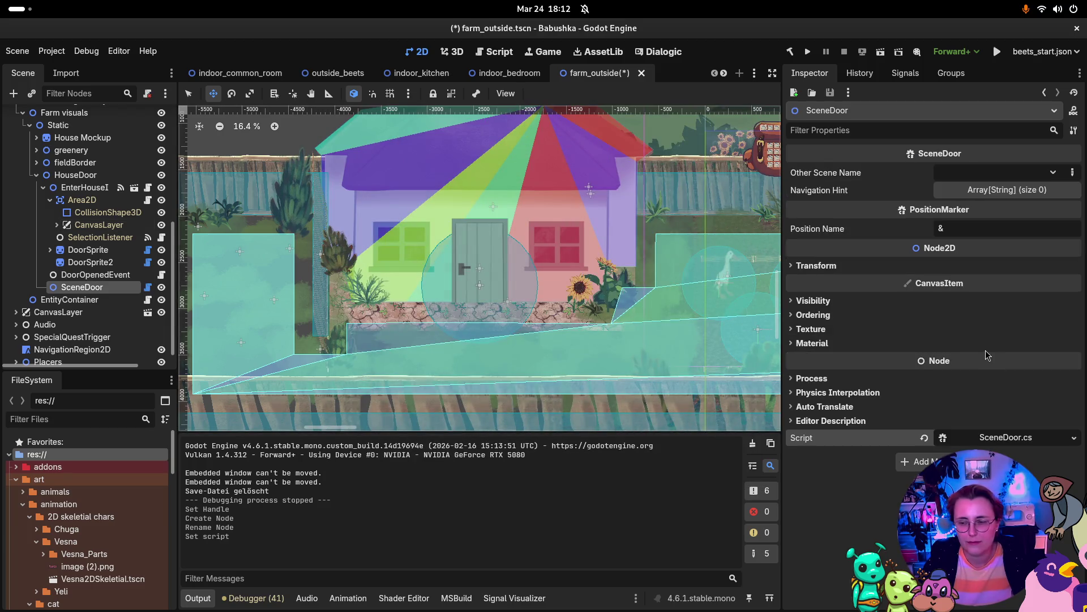
{"action": "left_click", "coordinate": [1054, 174]}
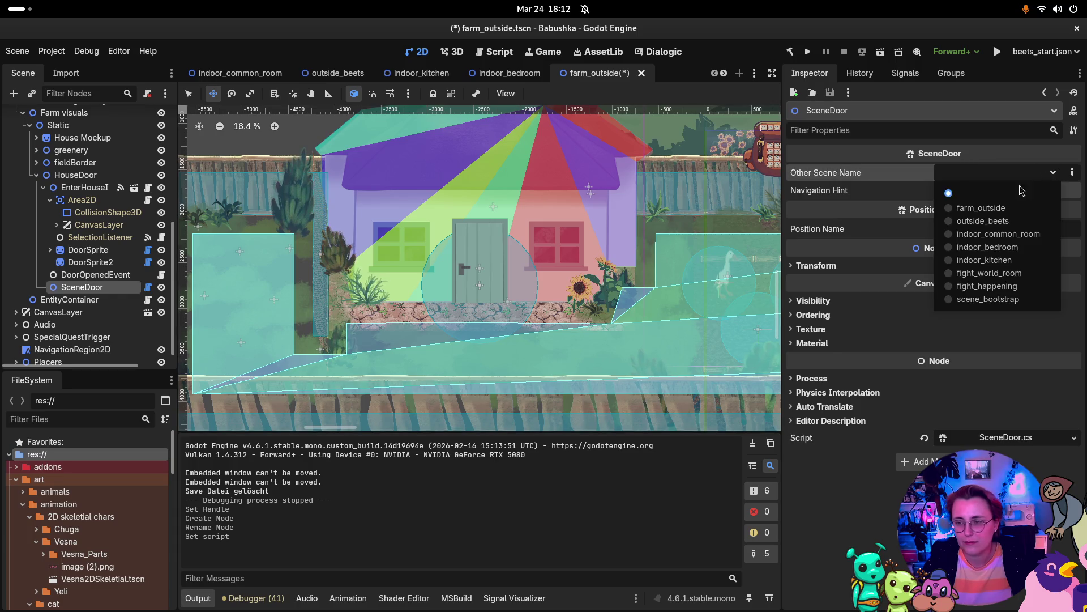
{"action": "left_click", "coordinate": [993, 235]}
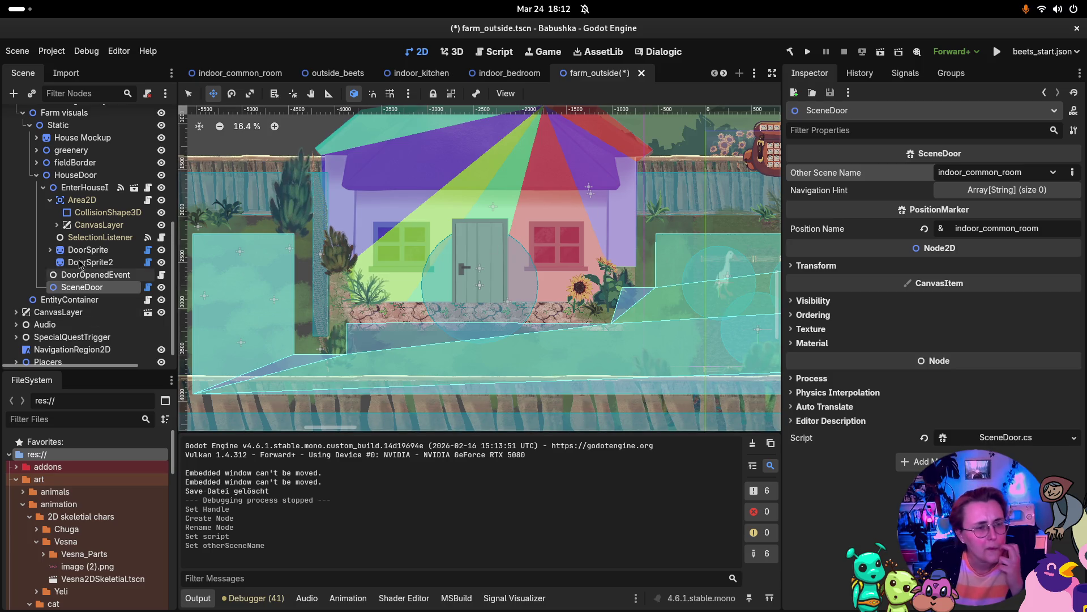
{"action": "left_click", "coordinate": [90, 187]}
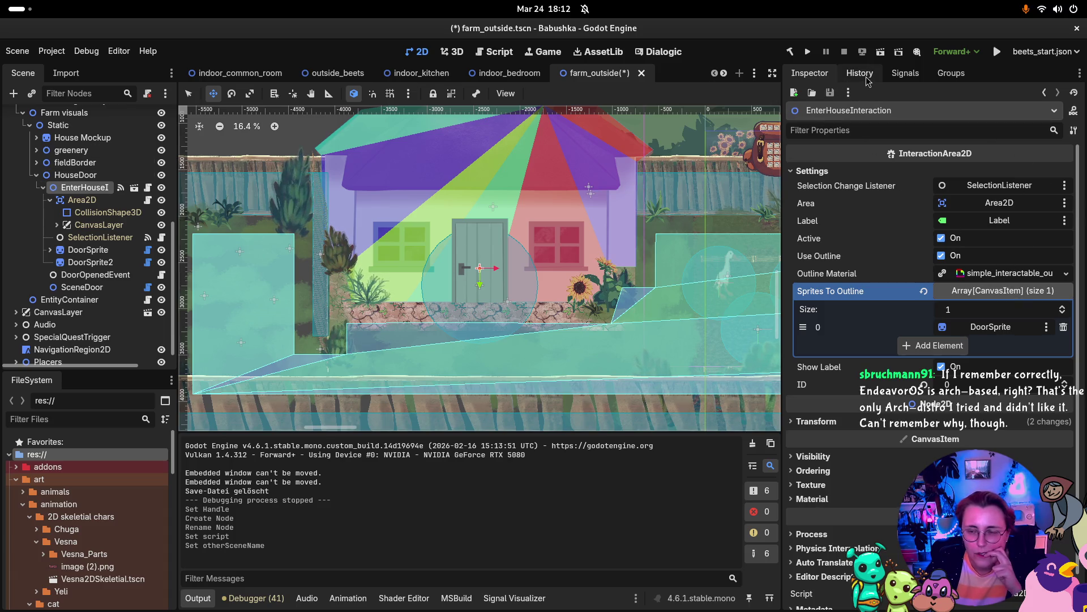
Review the signals of EnterHouseInteraction, DoorOpenedEvent and DoorSprite2, and expand DoorSprite.
{"action": "left_click", "coordinate": [901, 75]}
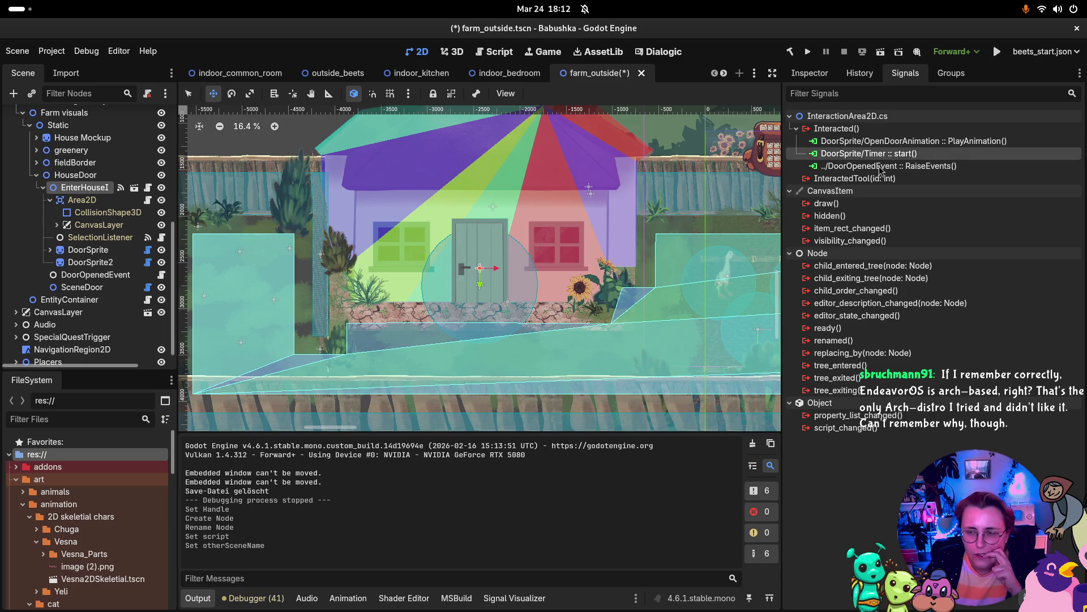
{"action": "left_click", "coordinate": [95, 275]}
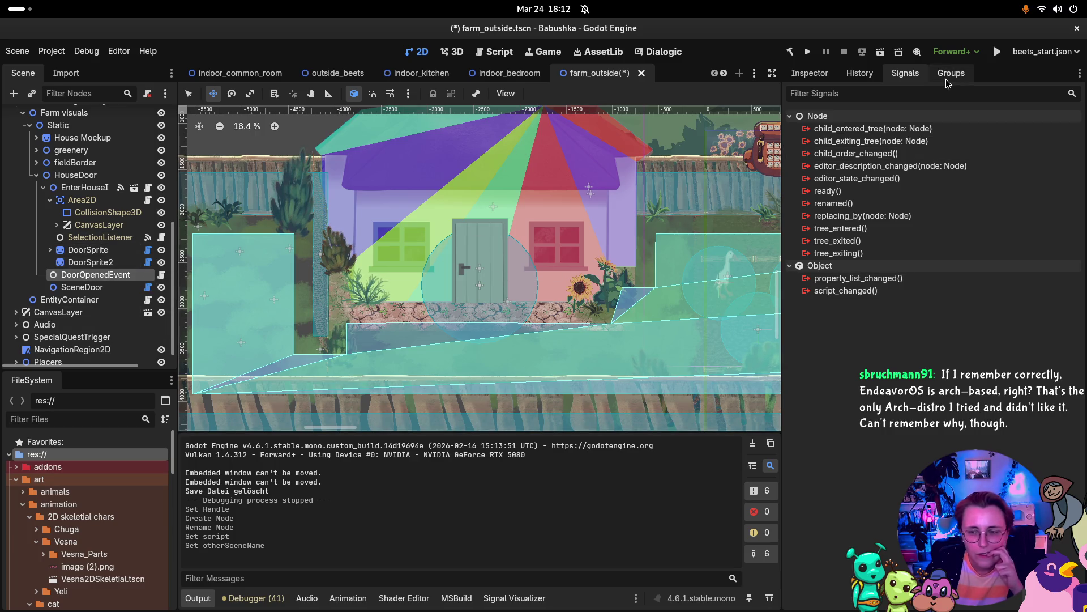
{"action": "left_click", "coordinate": [92, 262]}
{"action": "left_click", "coordinate": [91, 250]}
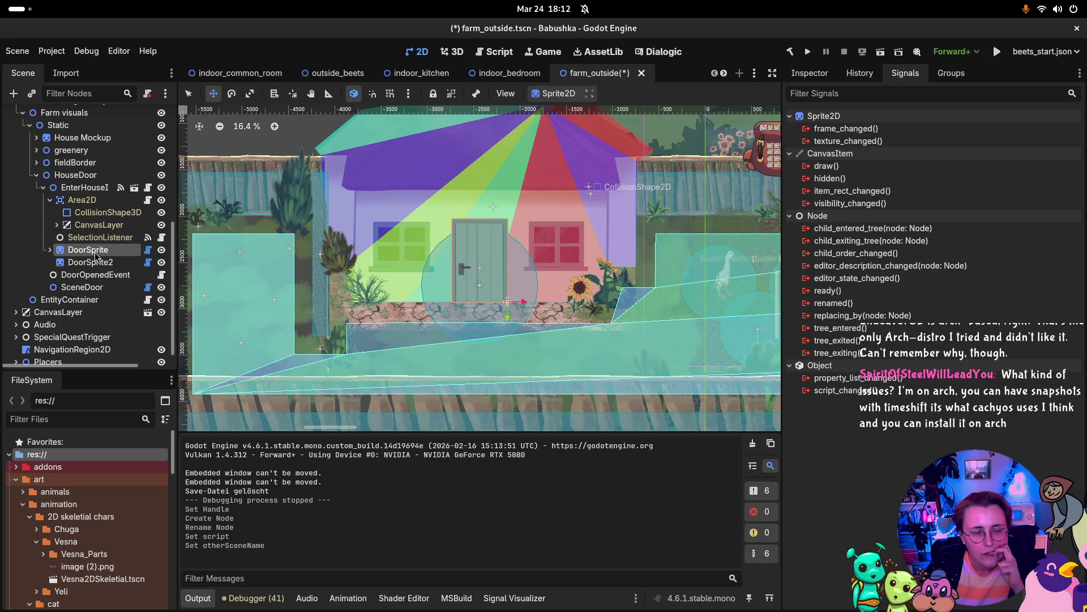
{"action": "left_click", "coordinate": [49, 250]}
{"action": "left_click", "coordinate": [105, 275]}
Delete the door Timer's timeout → UseByVesna signal connection.
{"action": "left_click", "coordinate": [85, 287]}
{"action": "left_click", "coordinate": [886, 142]}
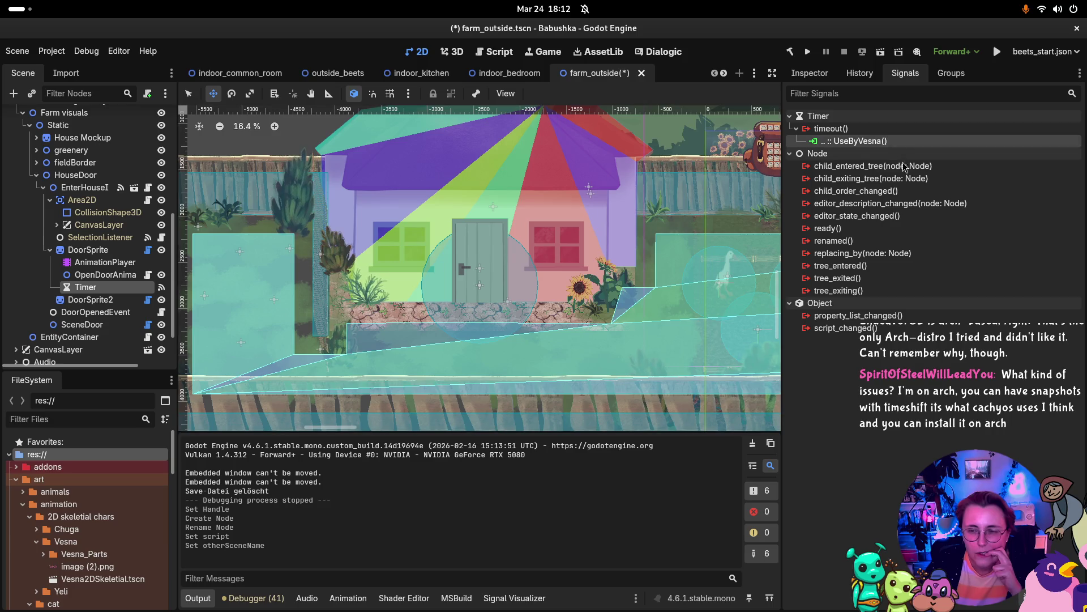
{"action": "key", "text": "Delete"}
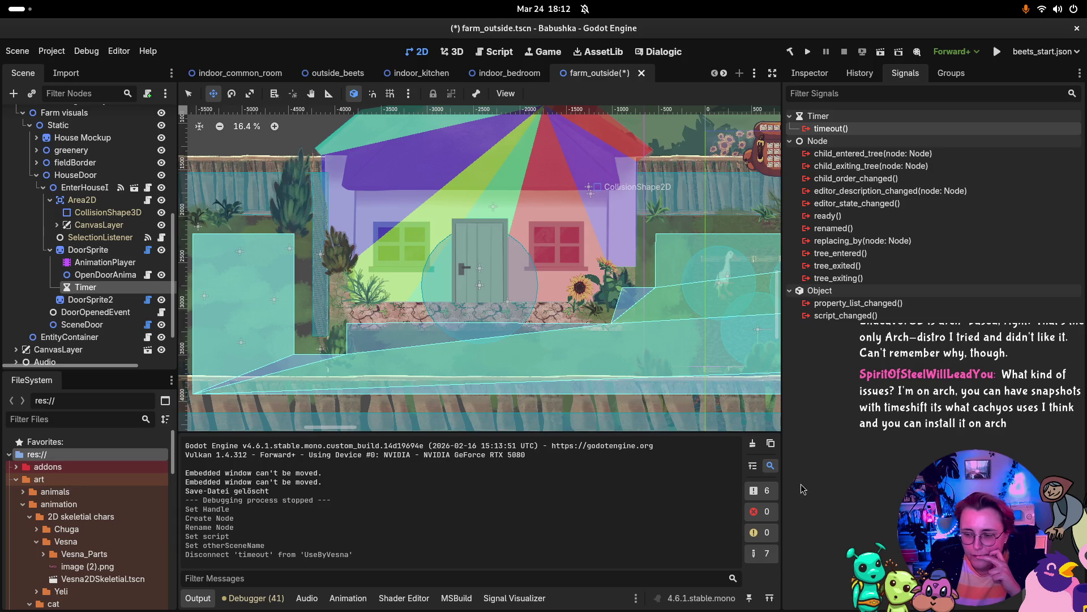
{"action": "key", "text": "Return"}
Connect the Timer's timeout signal to UseByVesna on HouseDoor's SceneDoor node.
{"action": "scroll", "coordinate": [558, 326], "scroll_direction": "up", "scroll_amount": 2}
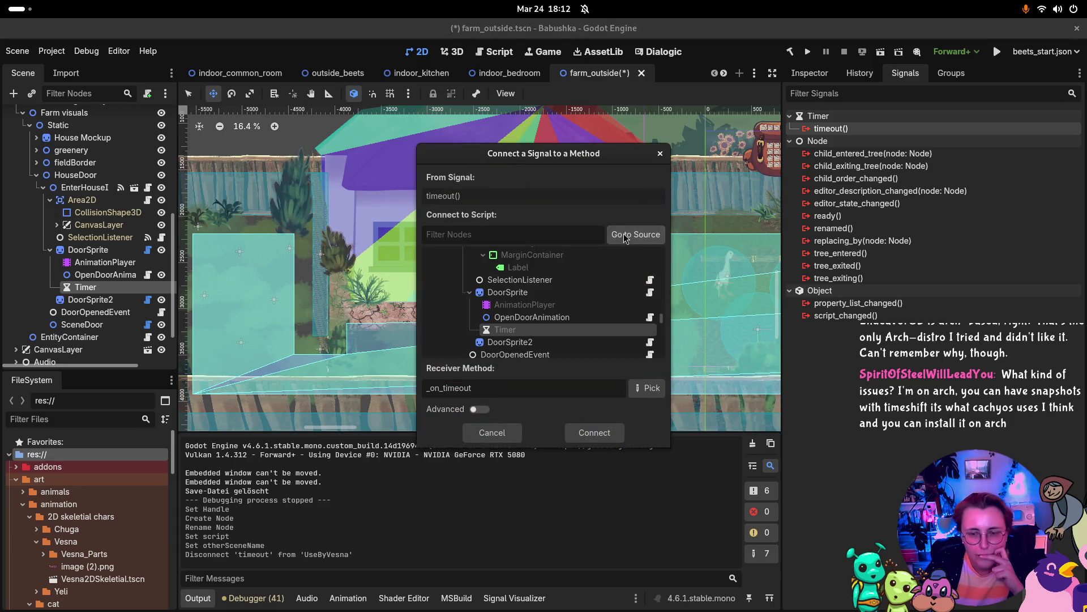
{"action": "left_click", "coordinate": [558, 328]}
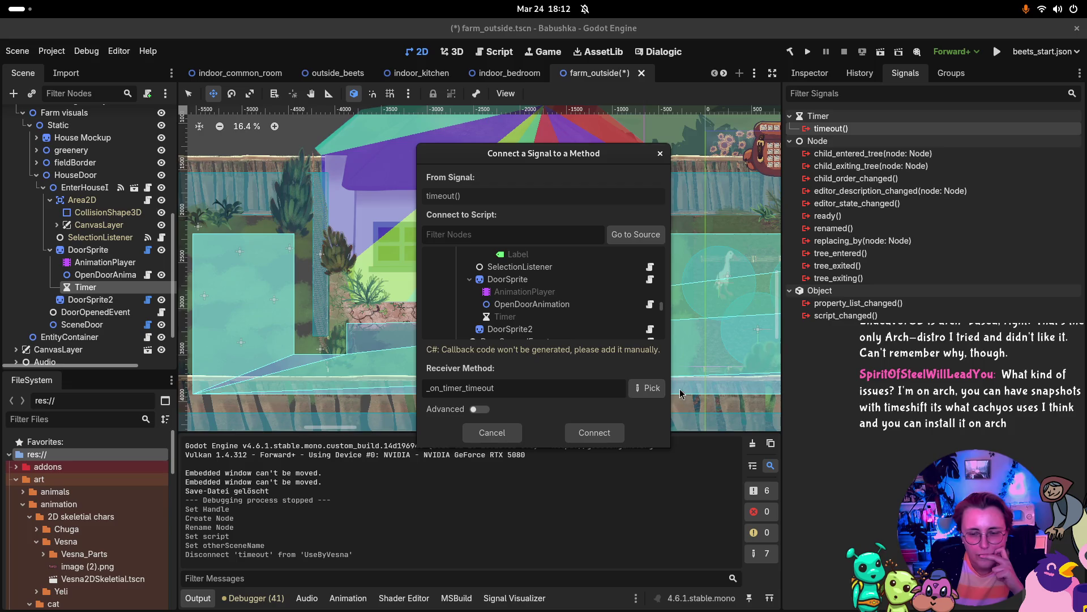
{"action": "left_click", "coordinate": [646, 388]}
{"action": "left_click", "coordinate": [500, 186]}
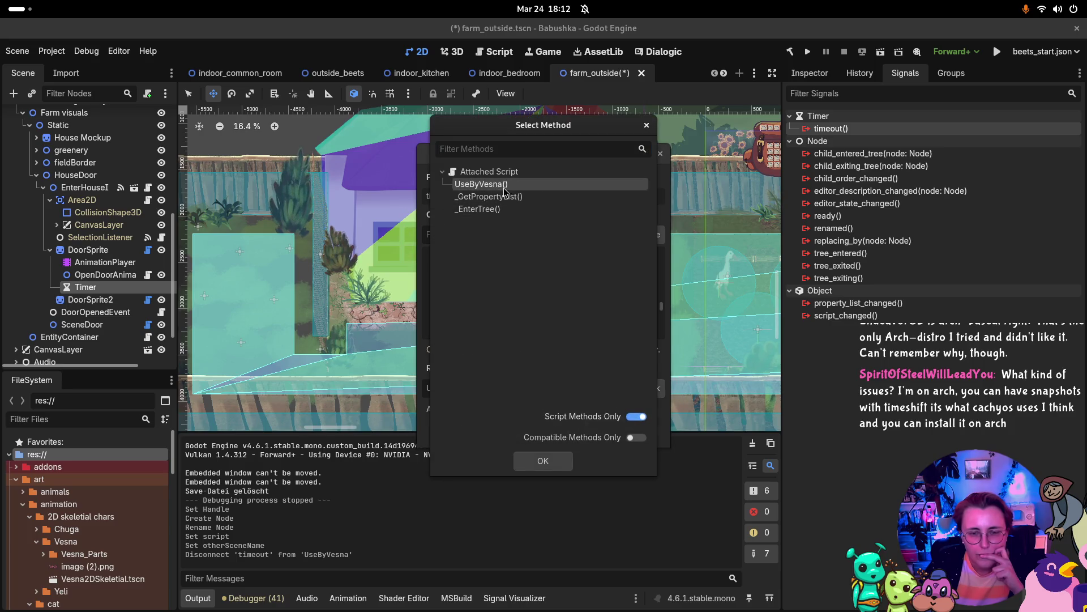
{"action": "left_click", "coordinate": [563, 462]}
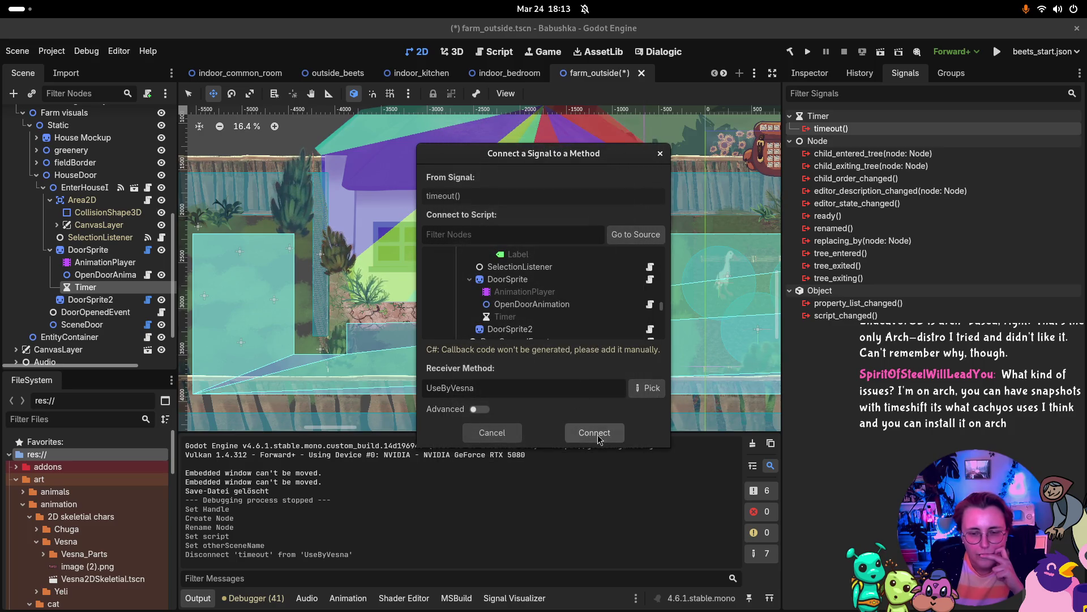
{"action": "left_click", "coordinate": [595, 432]}
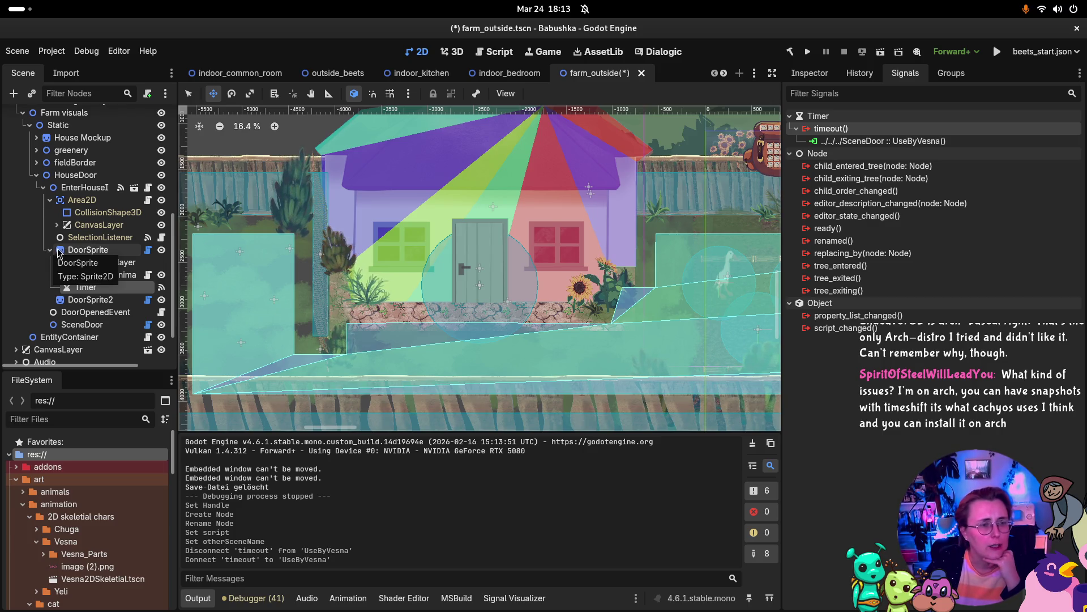
{"action": "left_click", "coordinate": [102, 175]}
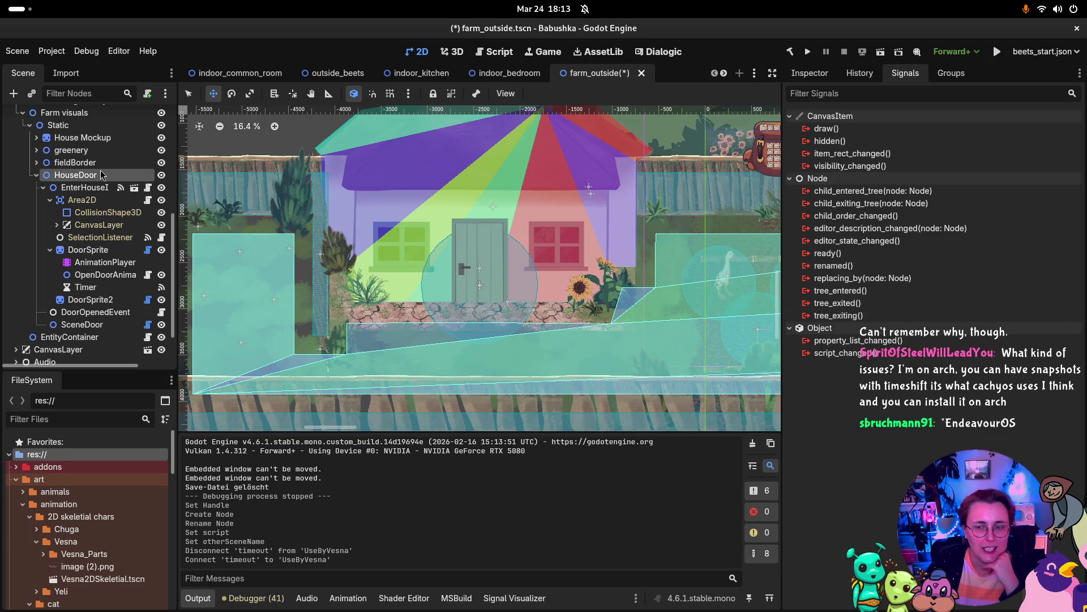
Clear the SceneDoor.cs script from DoorSprite after checking HouseDoor and EnterHouseInteraction.
{"action": "left_click", "coordinate": [97, 187]}
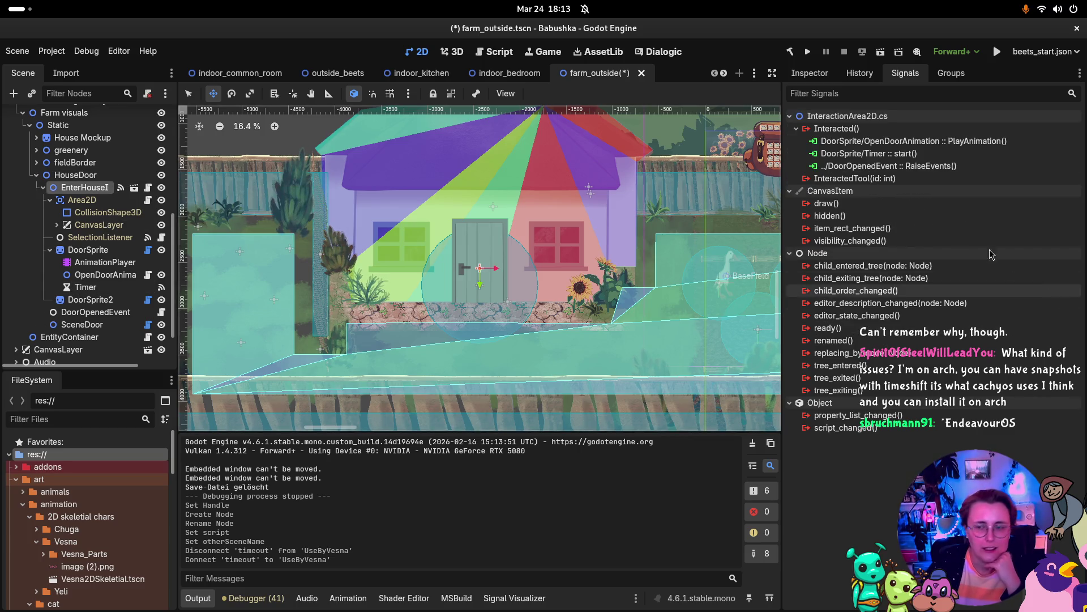
{"action": "key", "text": "Up"}
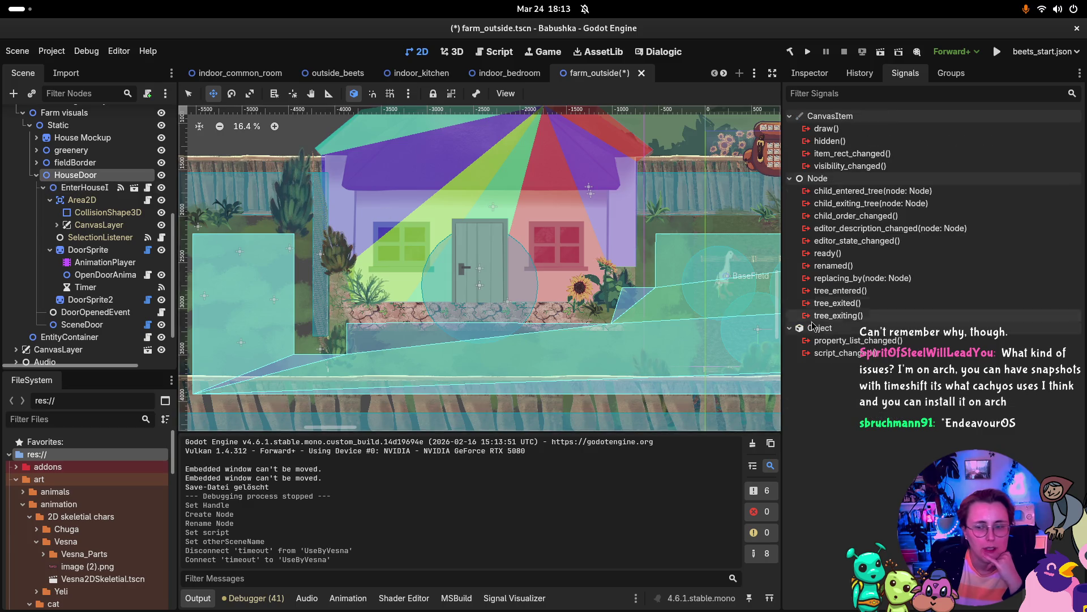
{"action": "left_click", "coordinate": [809, 75]}
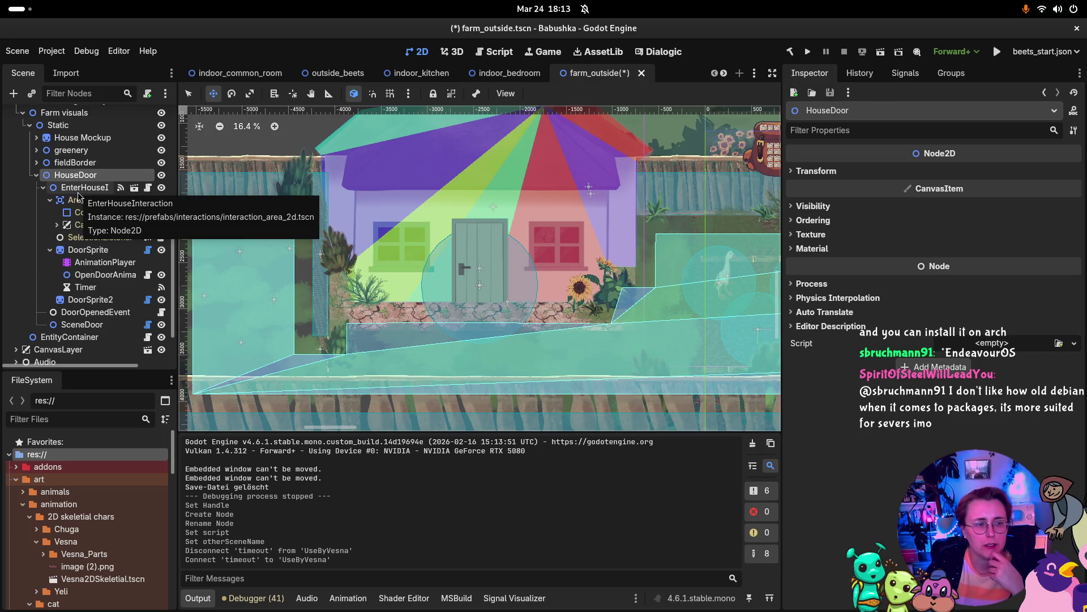
{"action": "left_click", "coordinate": [79, 194]}
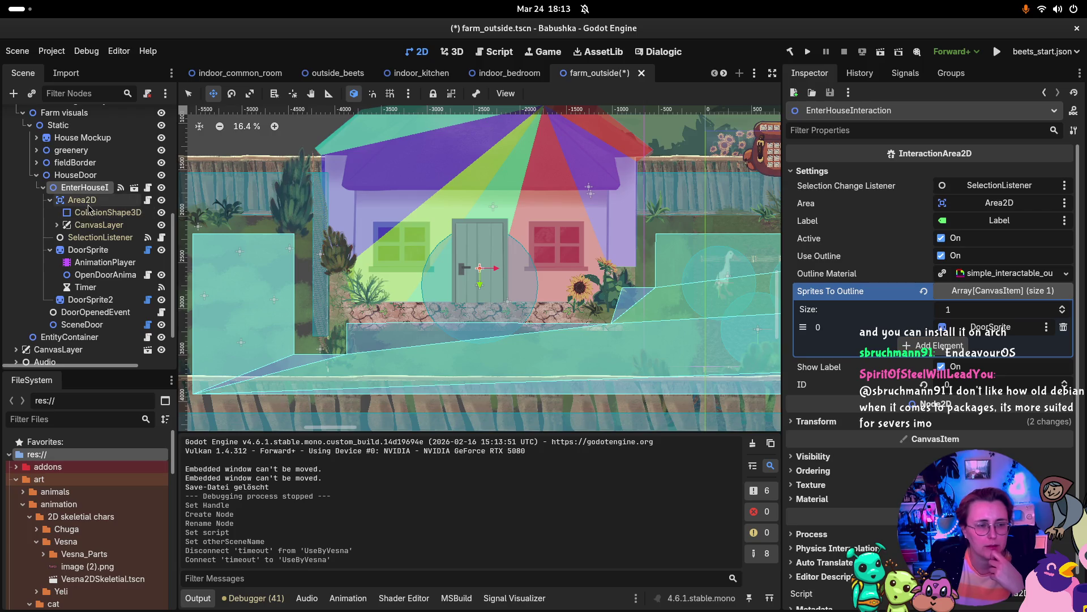
{"action": "left_click", "coordinate": [91, 250]}
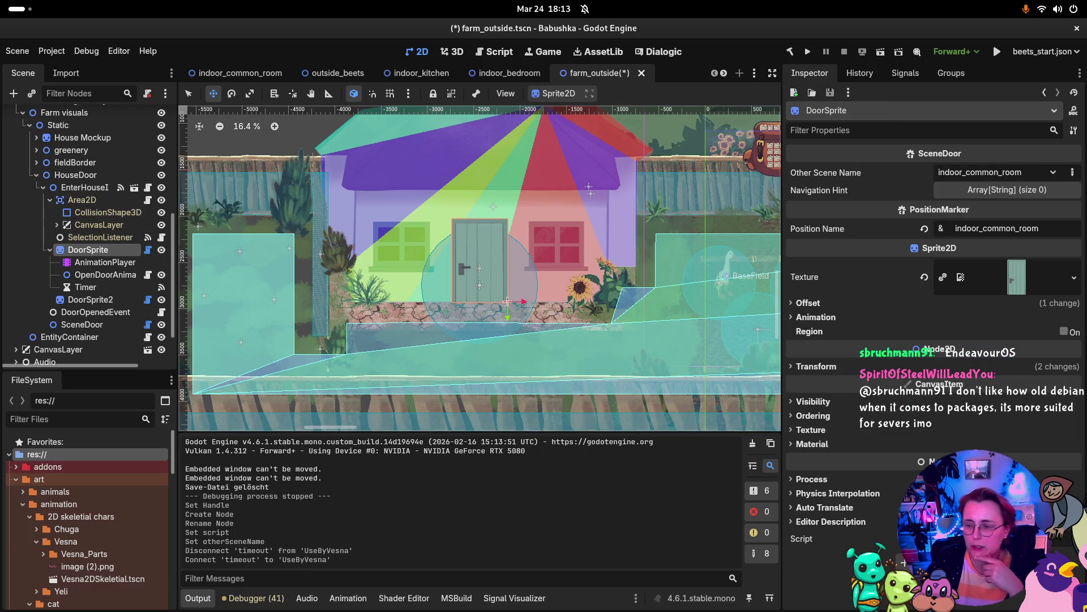
{"action": "left_click", "coordinate": [147, 93]}
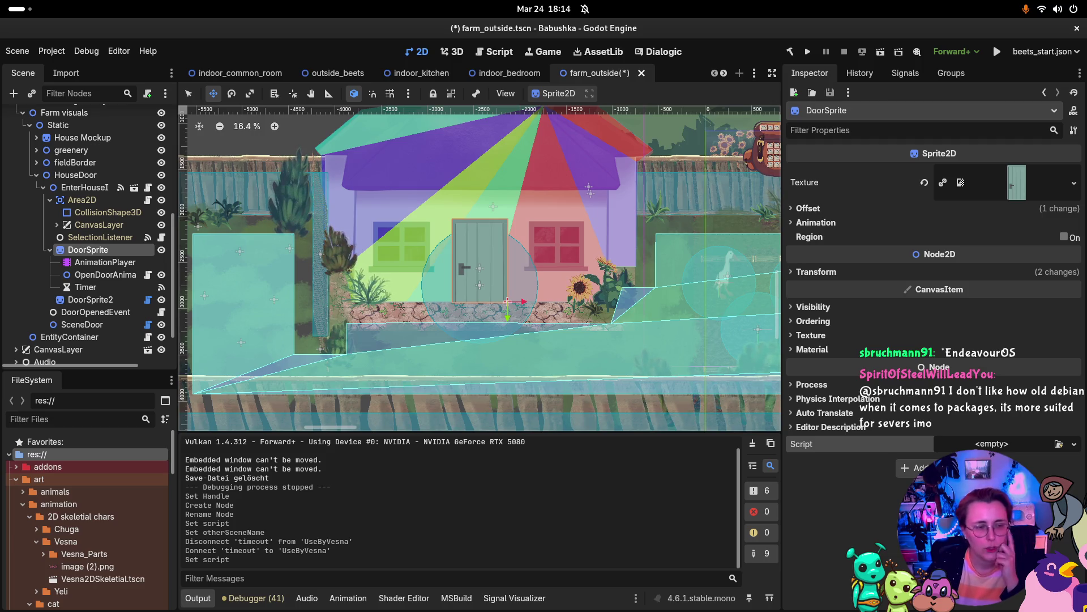
{"action": "left_click", "coordinate": [44, 189]}
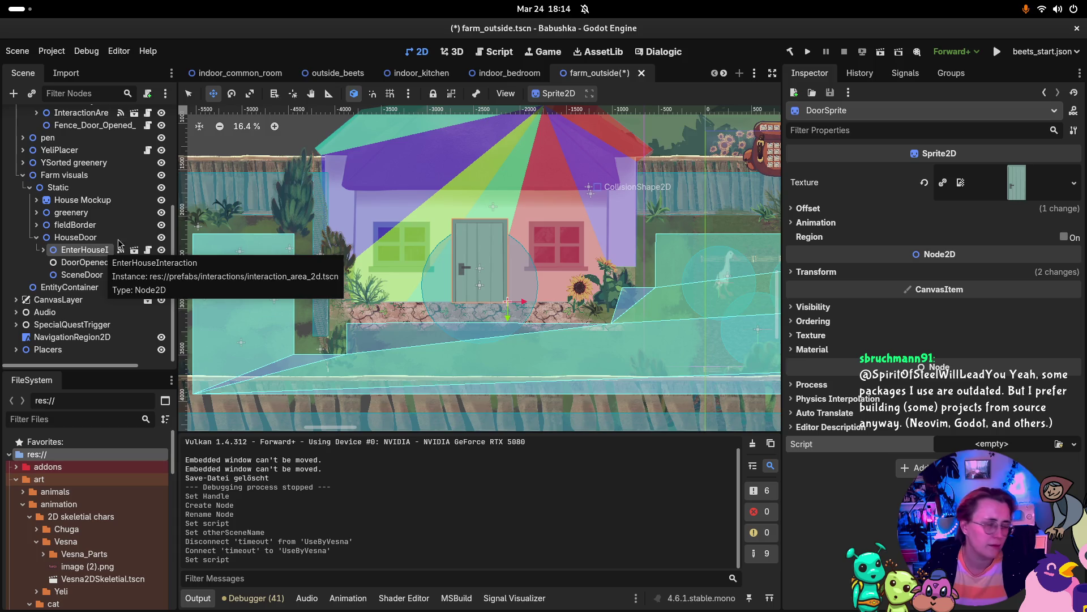
Save farm_outside, try dragging HouseDoor's SceneDoor marker, then undo the move.
{"action": "left_click", "coordinate": [91, 238]}
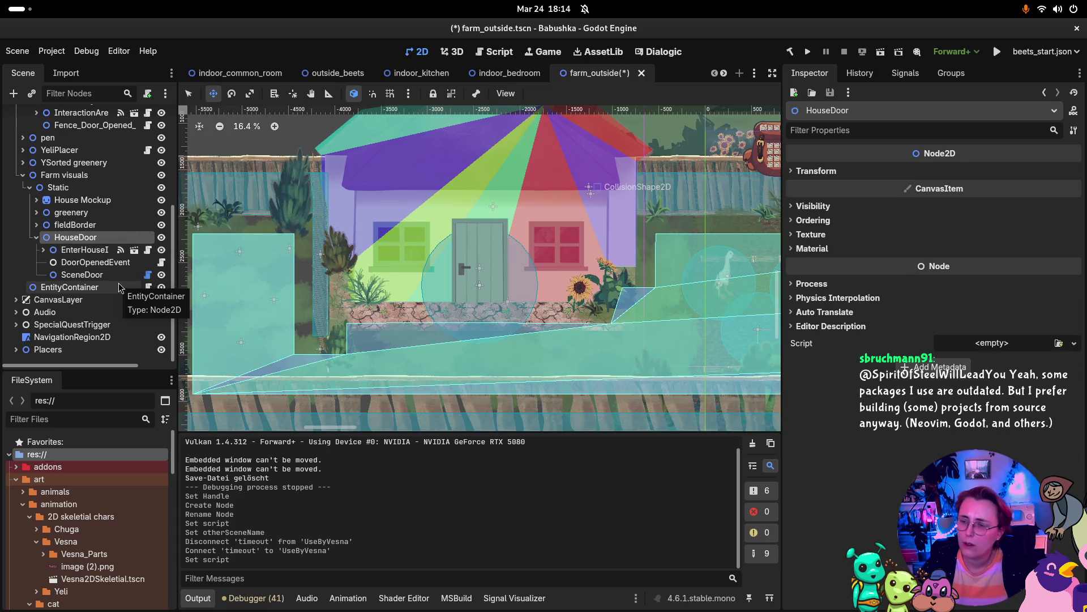
{"action": "key", "text": "ctrl+s"}
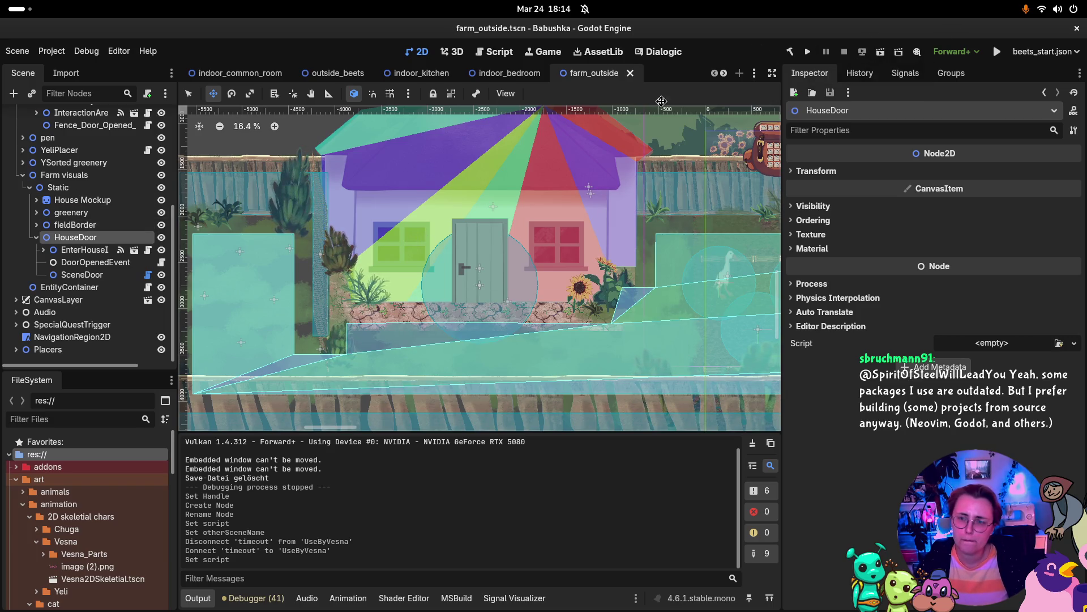
{"action": "left_click", "coordinate": [72, 276]}
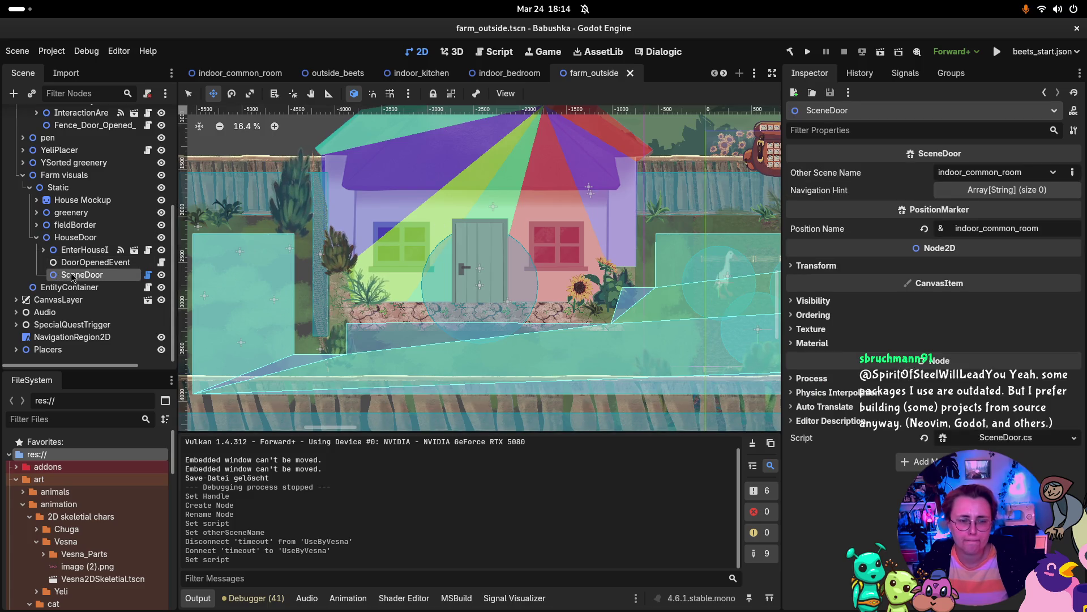
{"action": "double_click", "coordinate": [75, 276]}
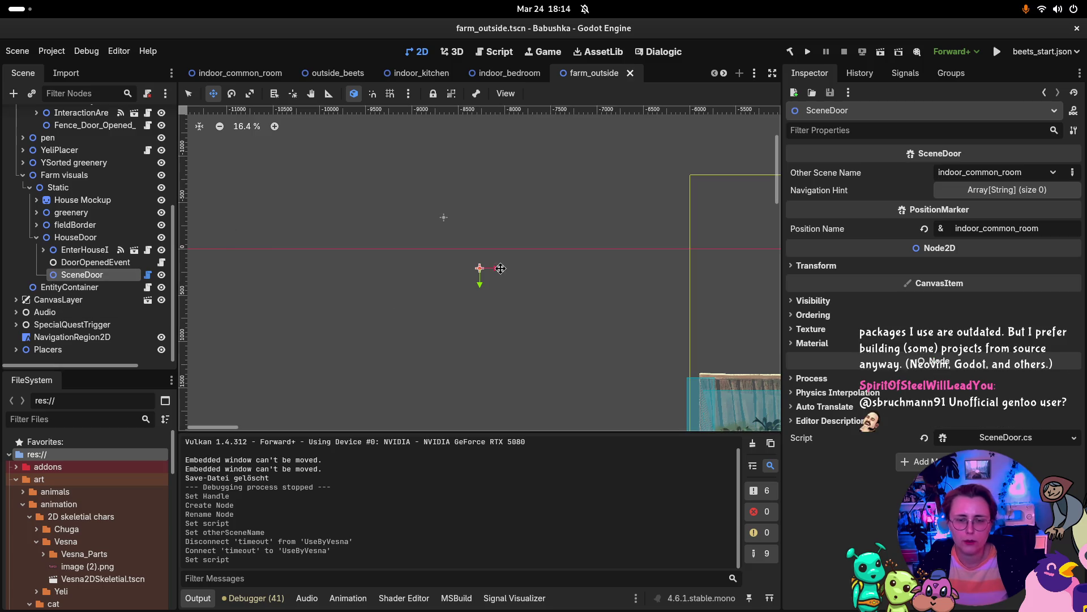
{"action": "mouse_move", "coordinate": [482, 267]}
{"action": "left_mouse_down"}
{"action": "mouse_move", "coordinate": [517, 308]}
{"action": "mouse_move", "coordinate": [650, 393]}
{"action": "left_mouse_up"}
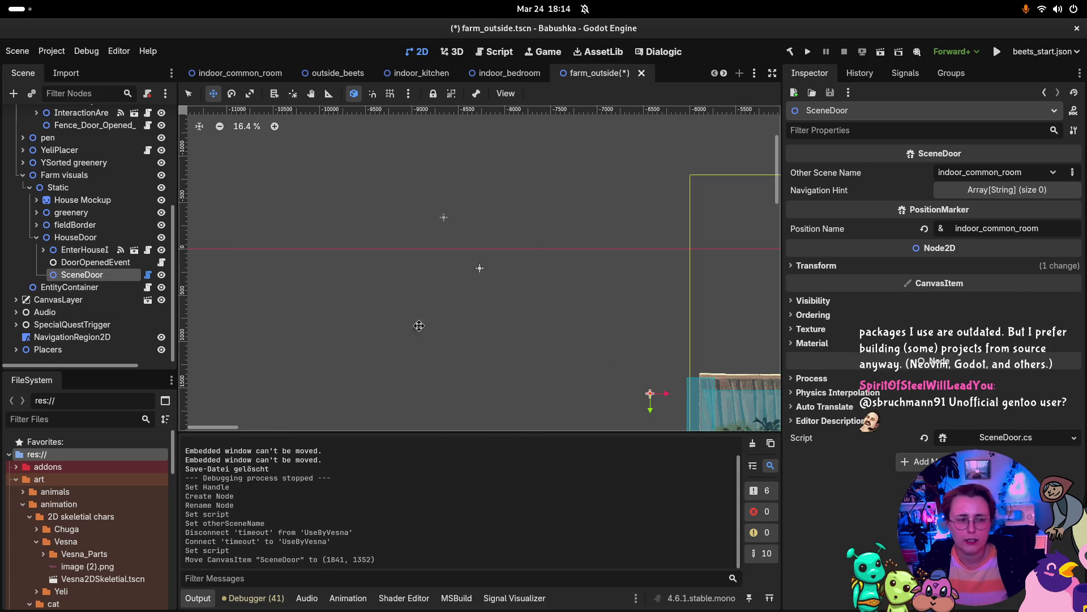
{"action": "scroll", "coordinate": [299, 232], "scroll_direction": "down", "scroll_amount": 3}
{"action": "scroll", "coordinate": [299, 233], "scroll_direction": "down", "scroll_amount": 5}
{"action": "scroll", "coordinate": [299, 232], "scroll_direction": "right", "scroll_amount": 5}
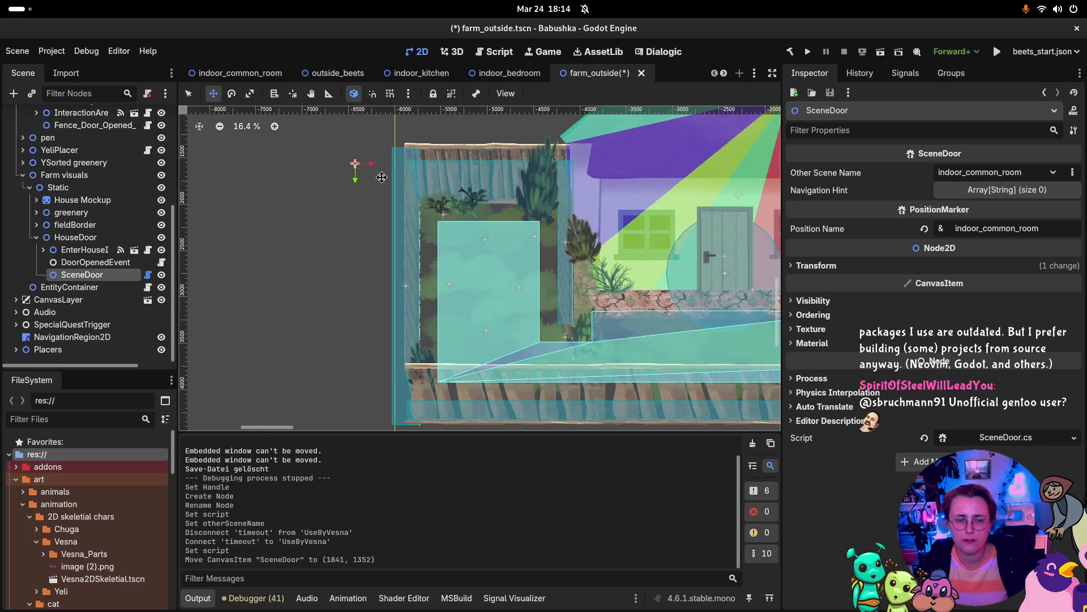
{"action": "key", "text": "ctrl+z"}
Inspect the Static group, House Mockup, greenery and HouseDoor nodes and their ordering.
{"action": "left_click", "coordinate": [58, 187]}
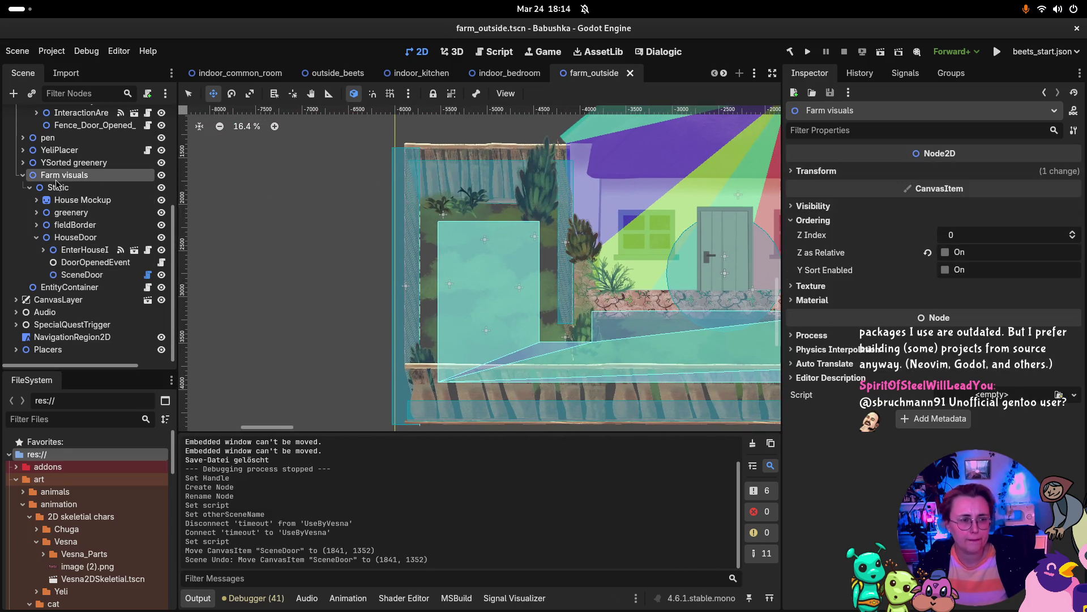
{"action": "left_click", "coordinate": [77, 201]}
{"action": "left_click", "coordinate": [78, 211]}
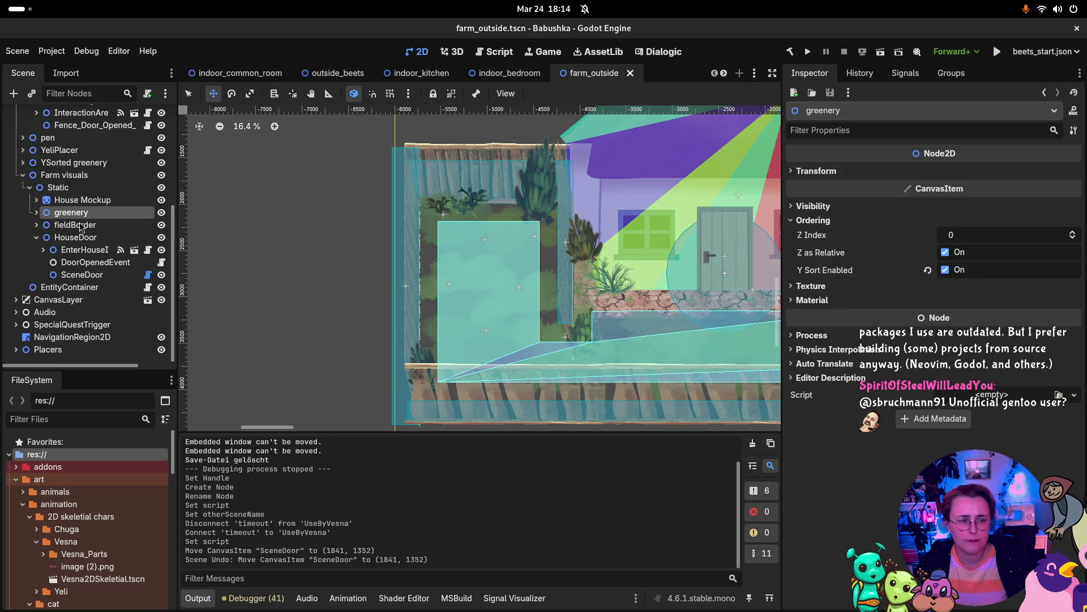
{"action": "left_click", "coordinate": [83, 239]}
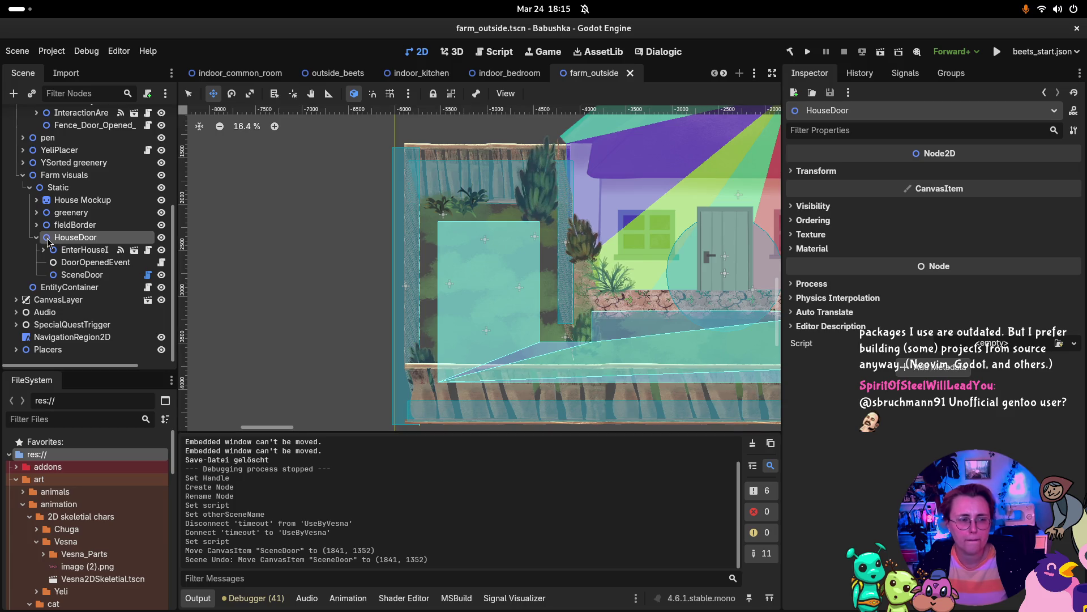
{"action": "scroll", "coordinate": [578, 356], "scroll_direction": "down", "scroll_amount": 5}
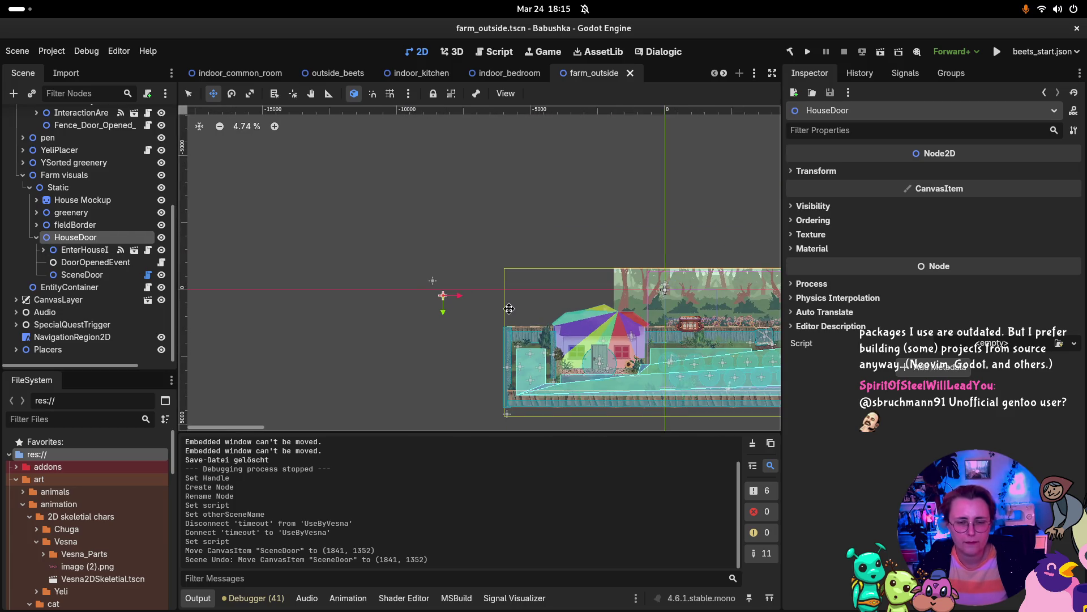
{"action": "scroll", "coordinate": [482, 300], "scroll_direction": "down", "scroll_amount": 2}
{"action": "scroll", "coordinate": [481, 301], "scroll_direction": "right", "scroll_amount": 3}
{"action": "scroll", "coordinate": [370, 262], "scroll_direction": "up", "scroll_amount": 2}
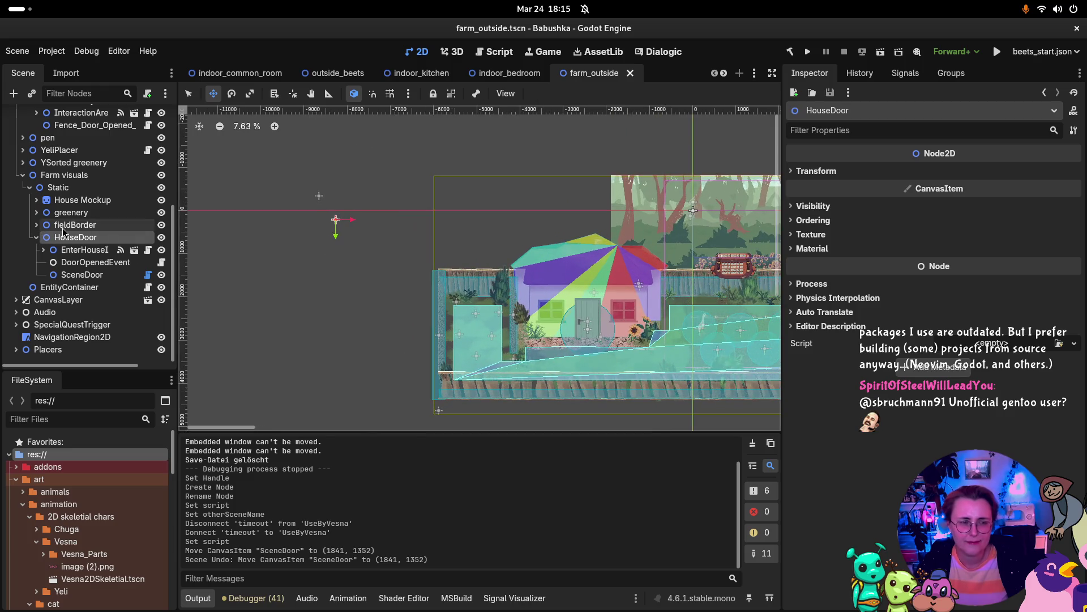
{"action": "left_click", "coordinate": [66, 203]}
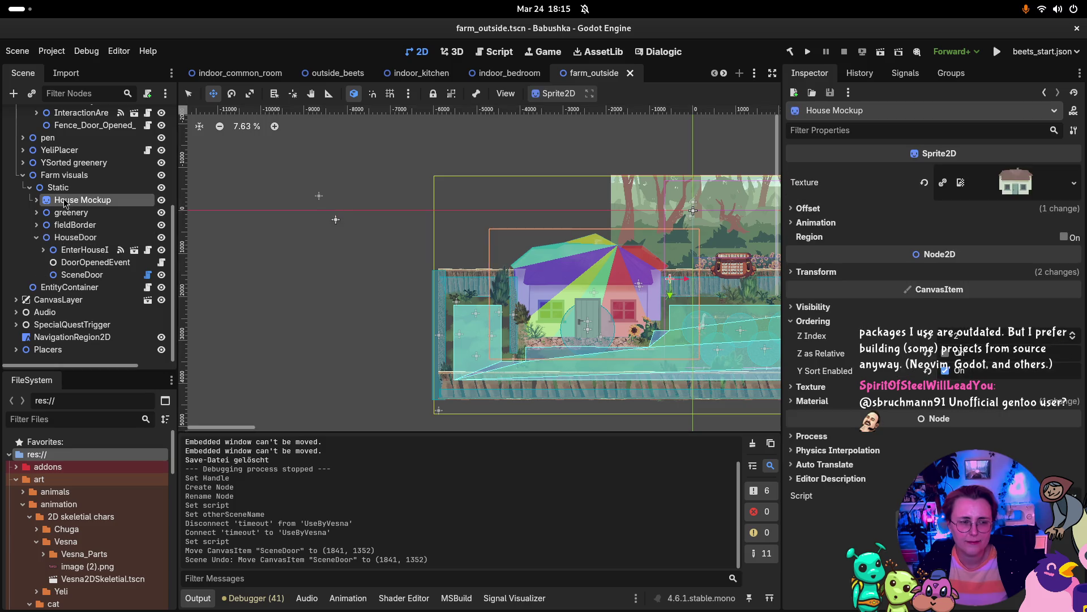
{"action": "left_click", "coordinate": [61, 189]}
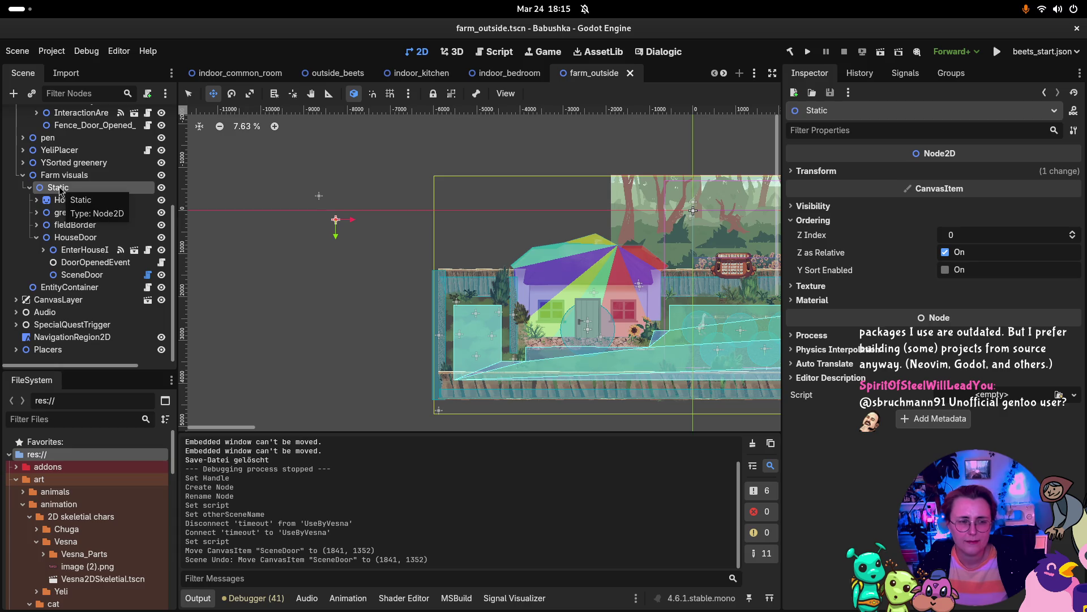
{"action": "left_click", "coordinate": [82, 240]}
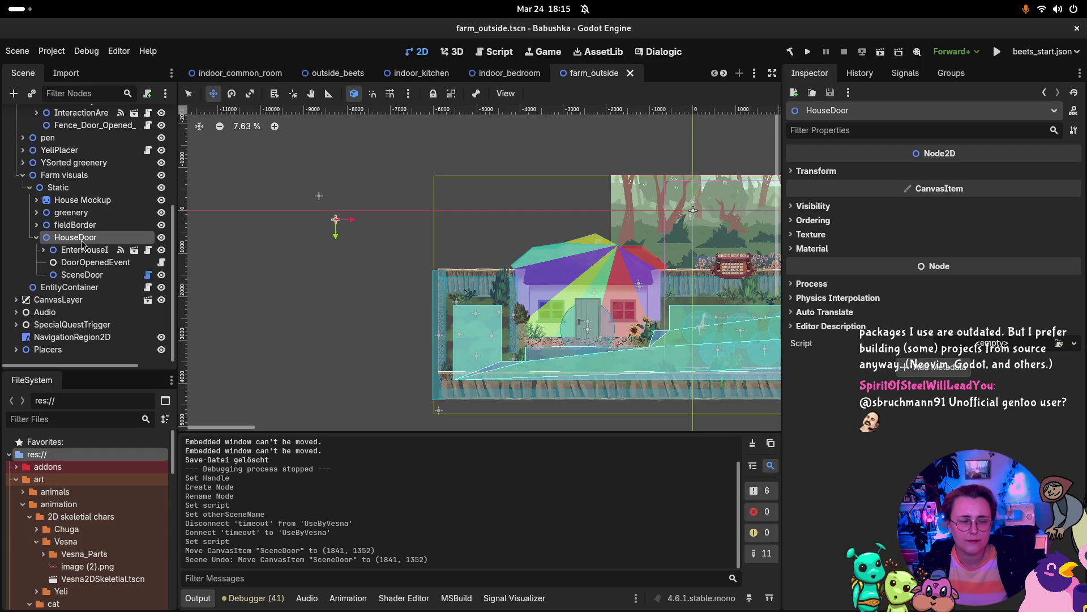
Drag SceneDoor onto the house's front door and save farm_outside.
{"action": "left_click", "coordinate": [82, 274]}
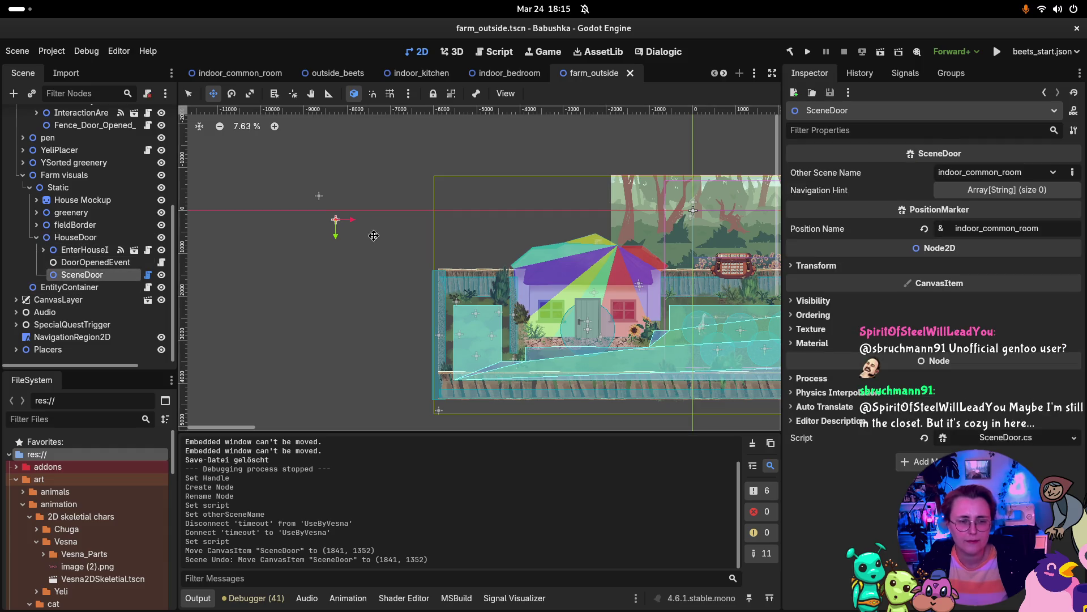
{"action": "mouse_move", "coordinate": [336, 219]}
{"action": "left_mouse_down"}
{"action": "mouse_move", "coordinate": [544, 332]}
{"action": "mouse_move", "coordinate": [588, 342]}
{"action": "mouse_move", "coordinate": [590, 358]}
{"action": "left_mouse_up"}
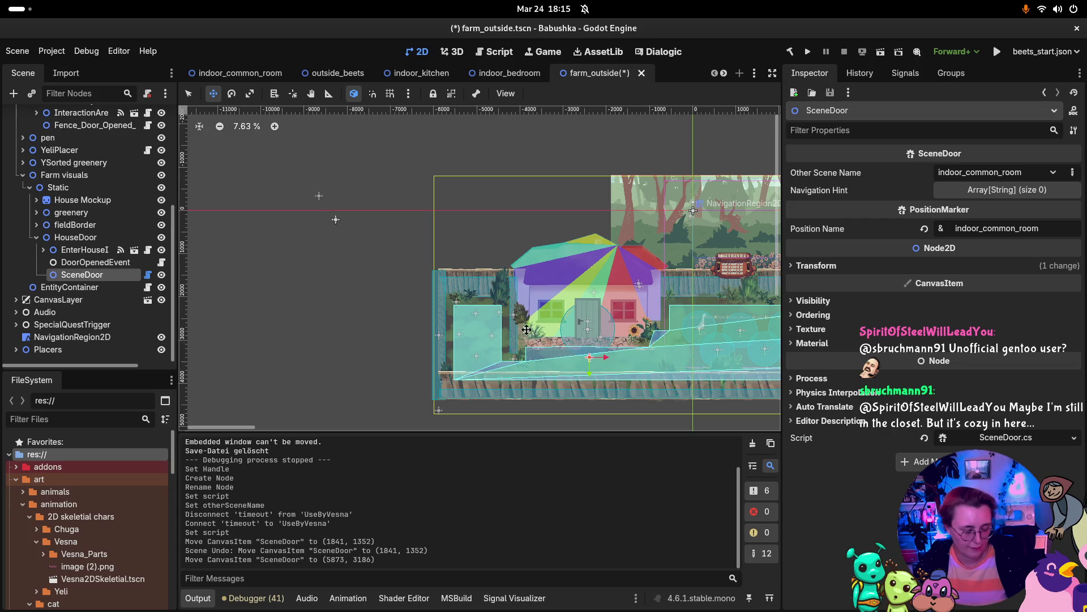
{"action": "key", "text": "ctrl+s"}
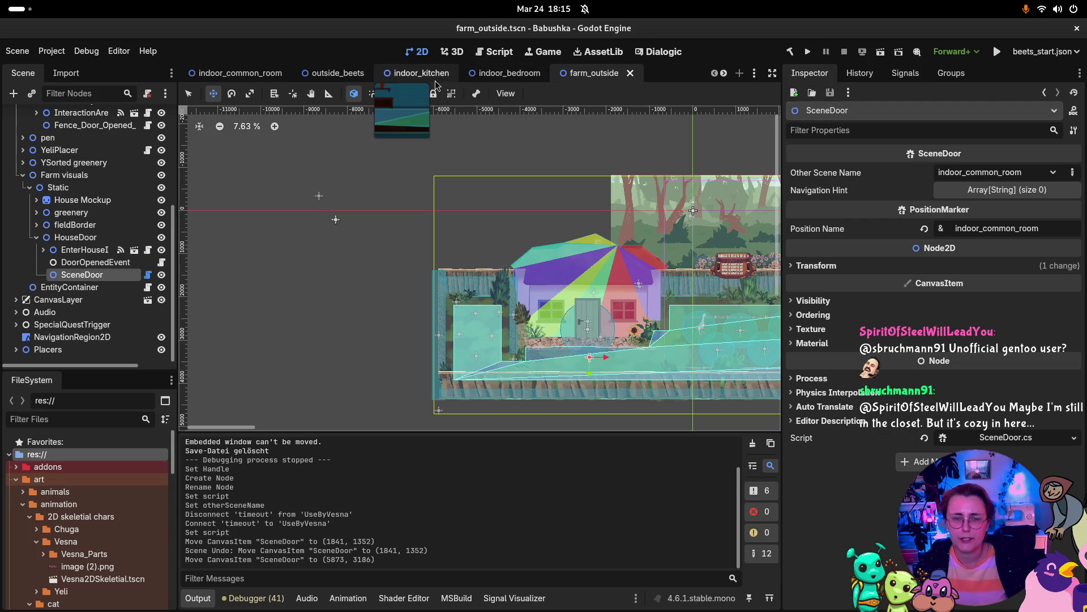
Switch to indoor_common_room and inspect Door_Outside and its OutsideDoor area.
{"action": "left_click", "coordinate": [240, 73]}
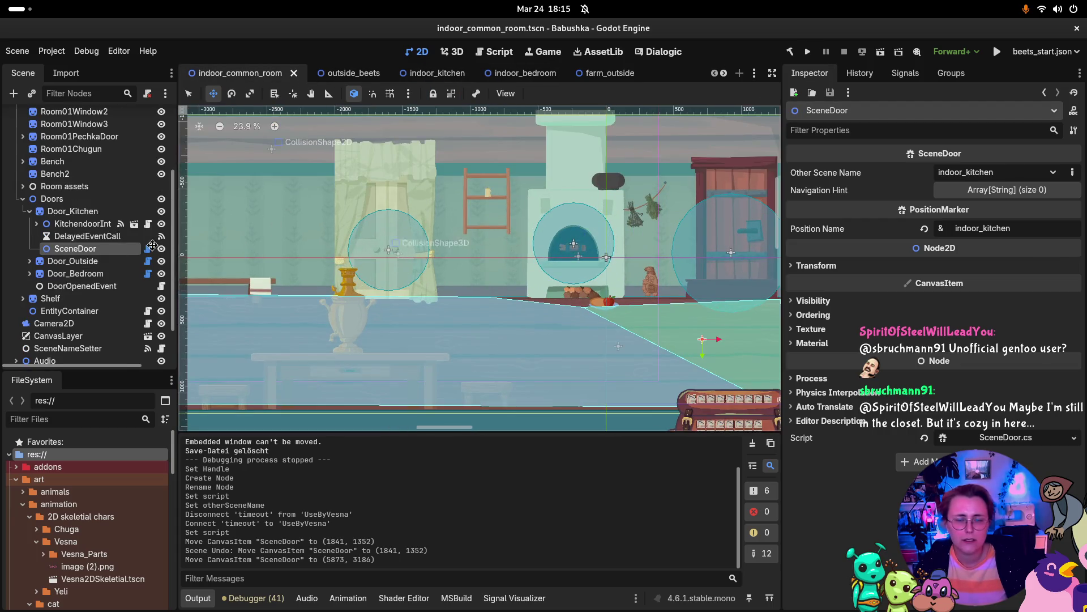
{"action": "left_click", "coordinate": [29, 211]}
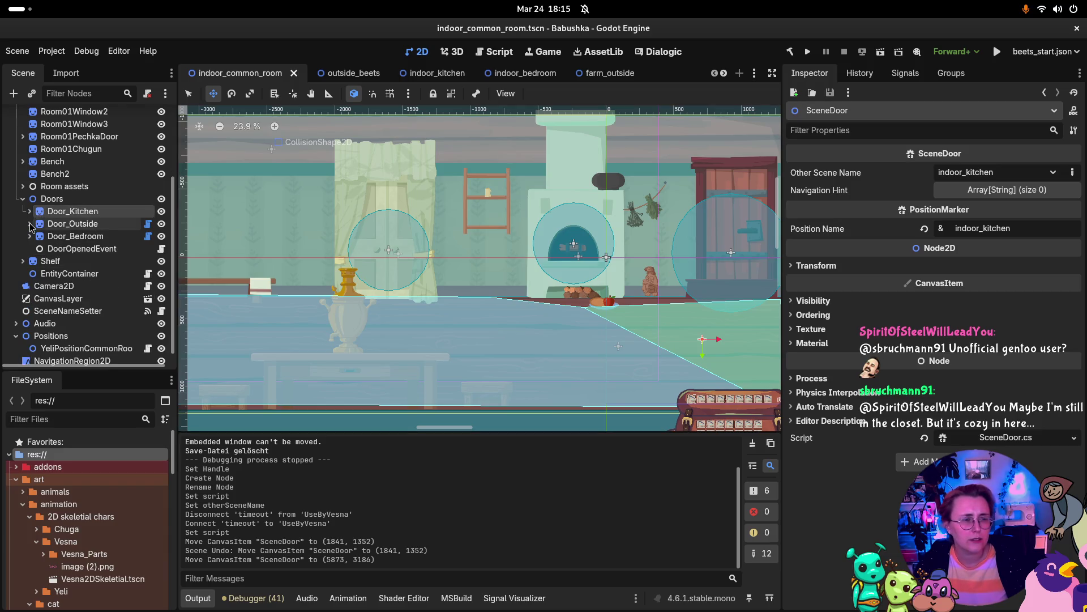
{"action": "left_click", "coordinate": [29, 224]}
{"action": "left_click", "coordinate": [60, 238]}
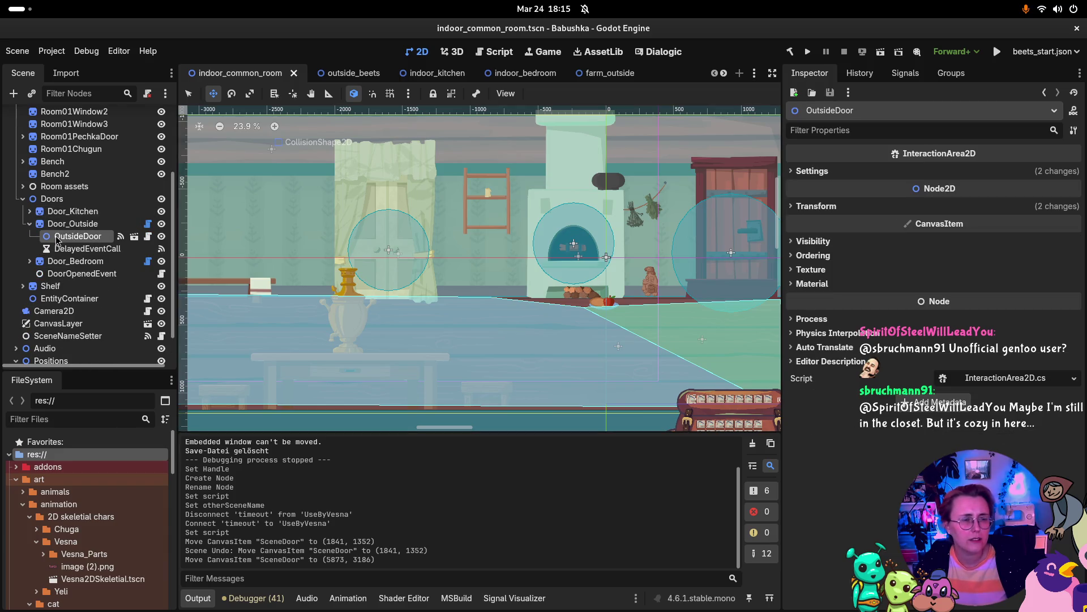
{"action": "left_click", "coordinate": [59, 224]}
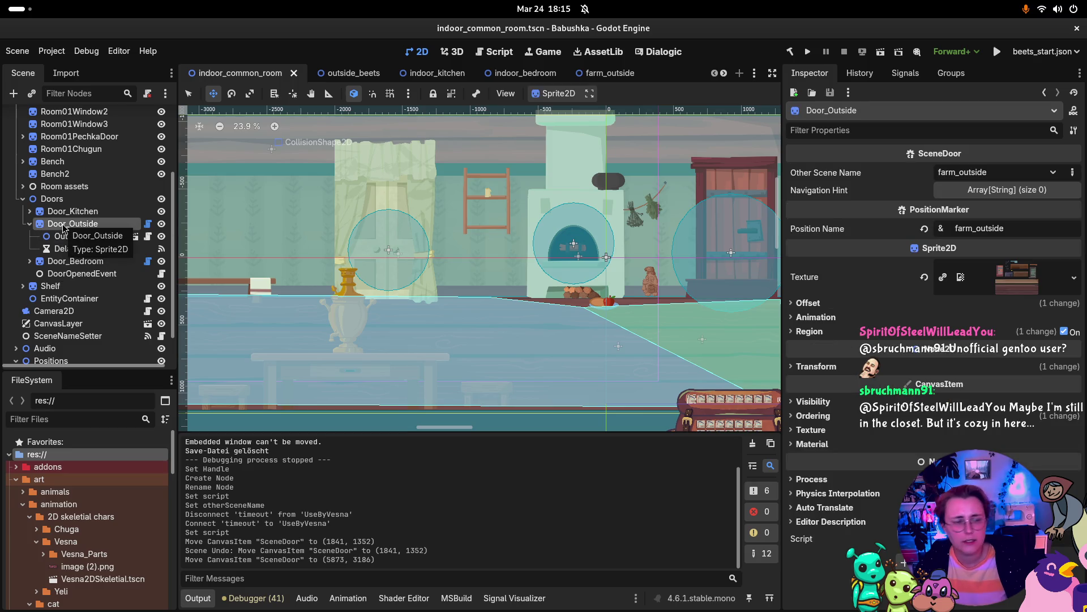
Add a Node2D child named SceneDoor under Door_Outside.
{"action": "right_click", "coordinate": [55, 230]}
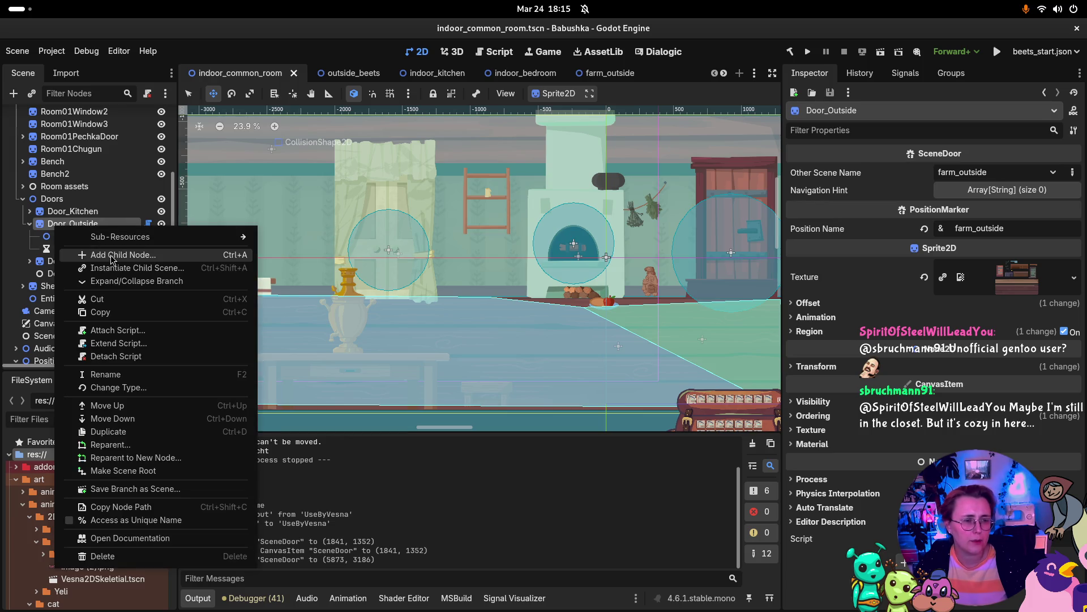
{"action": "left_click", "coordinate": [113, 250]}
{"action": "left_click", "coordinate": [450, 207]}
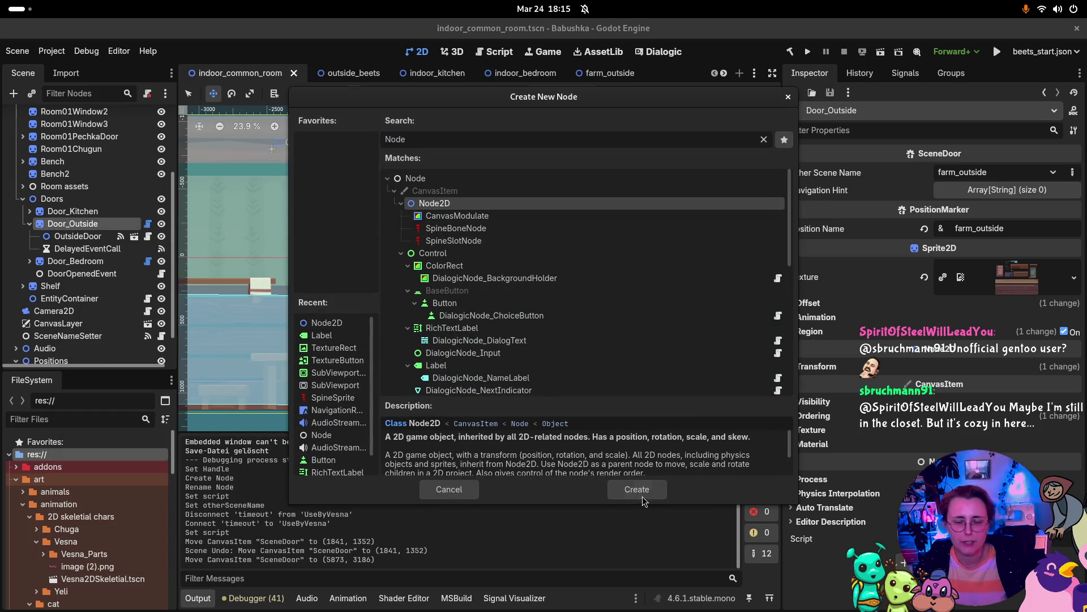
{"action": "left_click", "coordinate": [644, 496]}
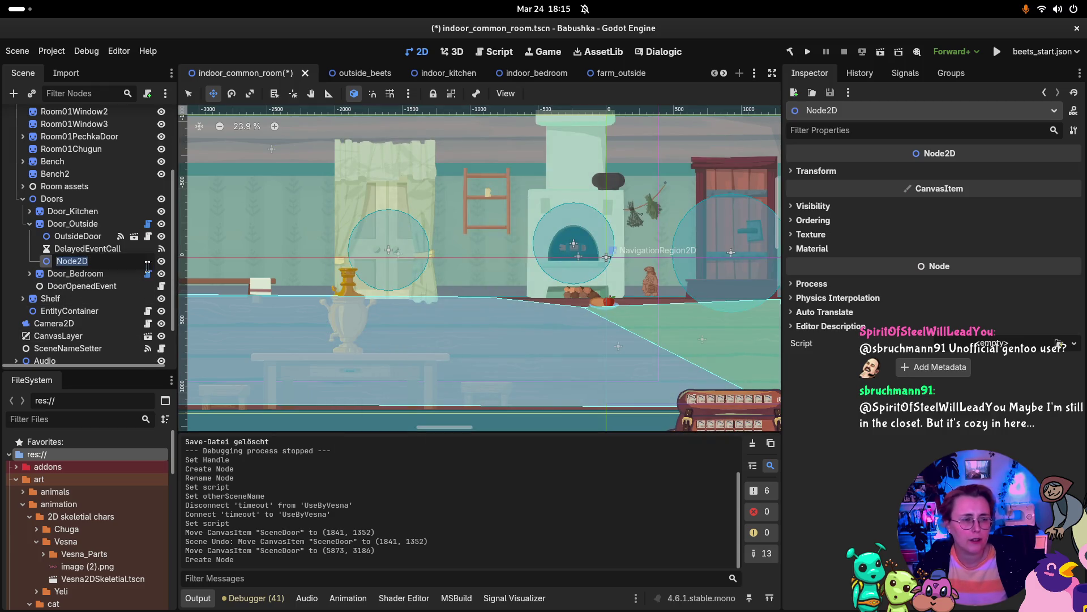
{"action": "type", "text": "SceneDoor"}
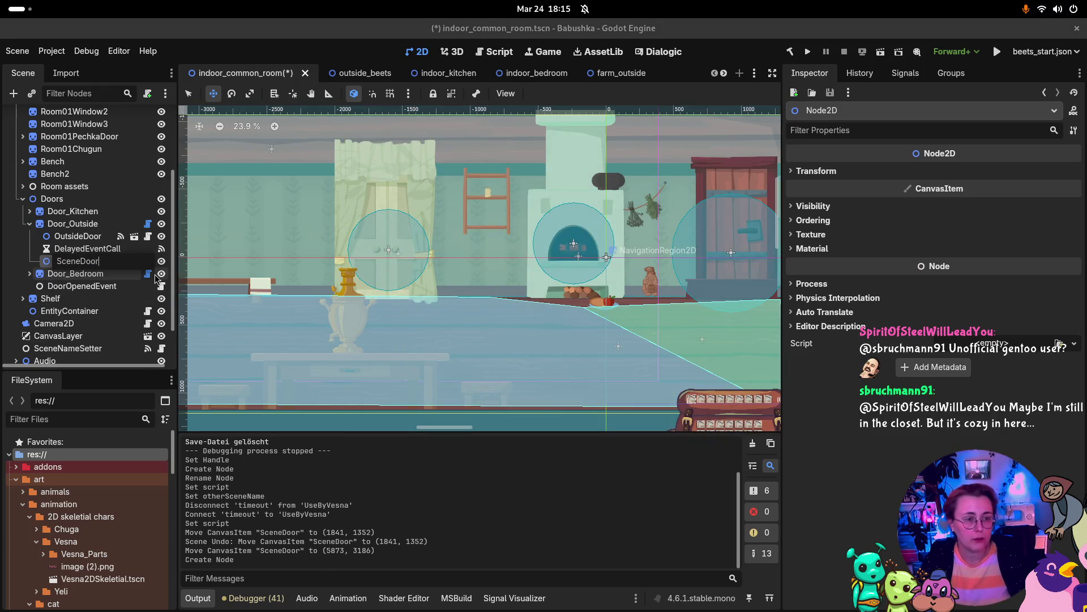
{"action": "key", "text": "Return"}
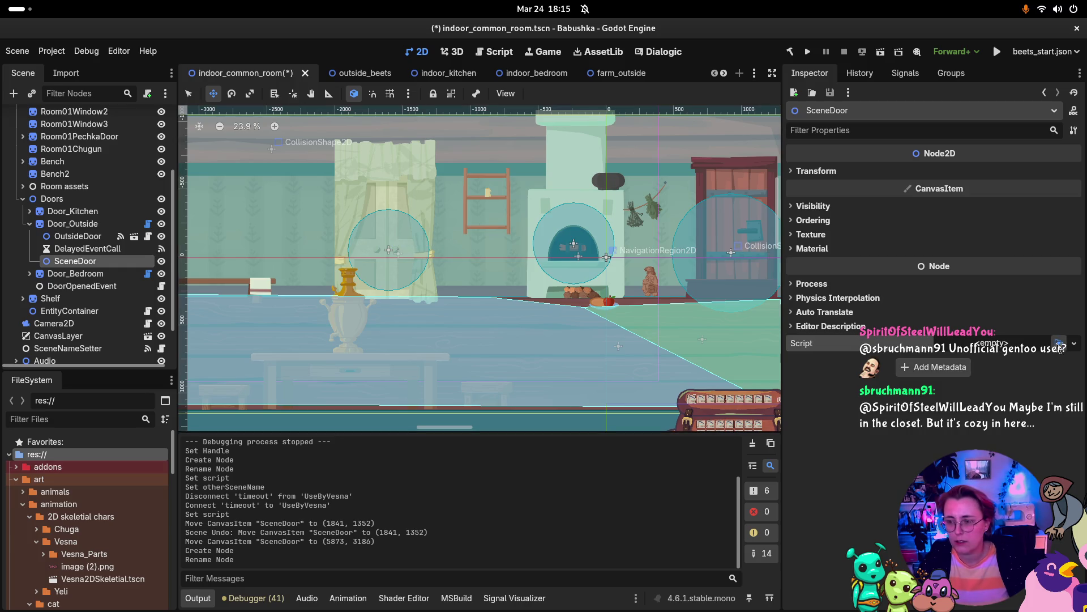
Attach SceneDoor.cs to the new node and set its target scene to farm_outside.
{"action": "left_click", "coordinate": [1057, 343]}
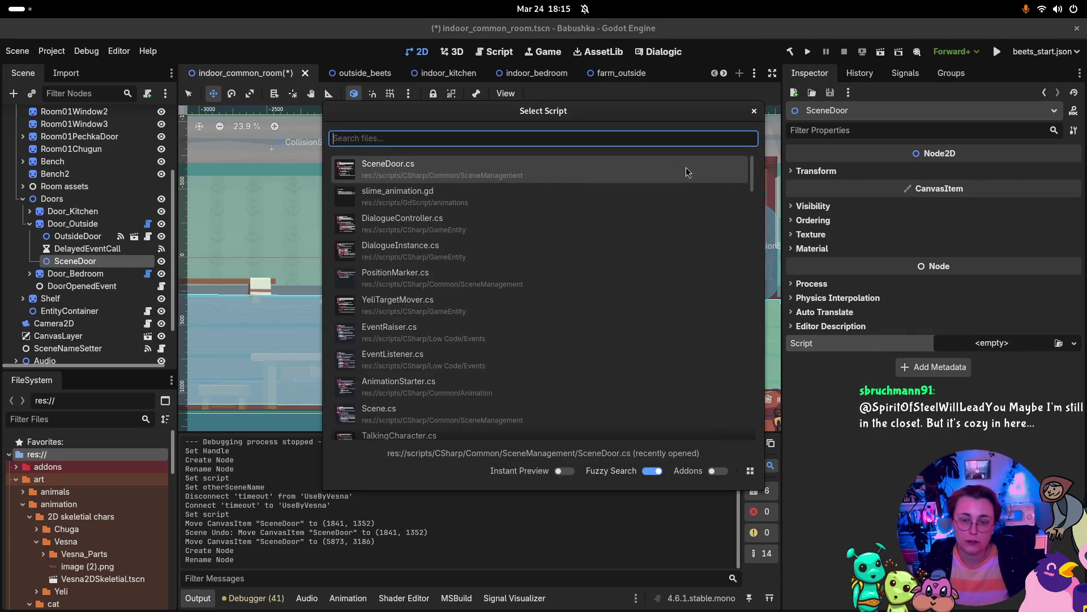
{"action": "left_click", "coordinate": [636, 173]}
{"action": "left_click", "coordinate": [1053, 173]}
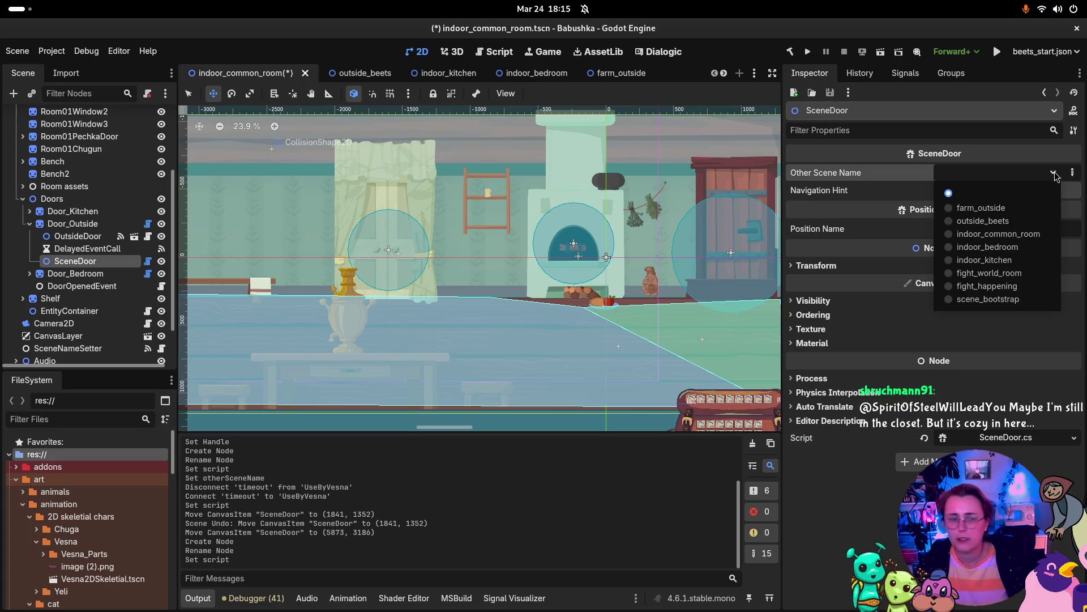
{"action": "left_click", "coordinate": [983, 210]}
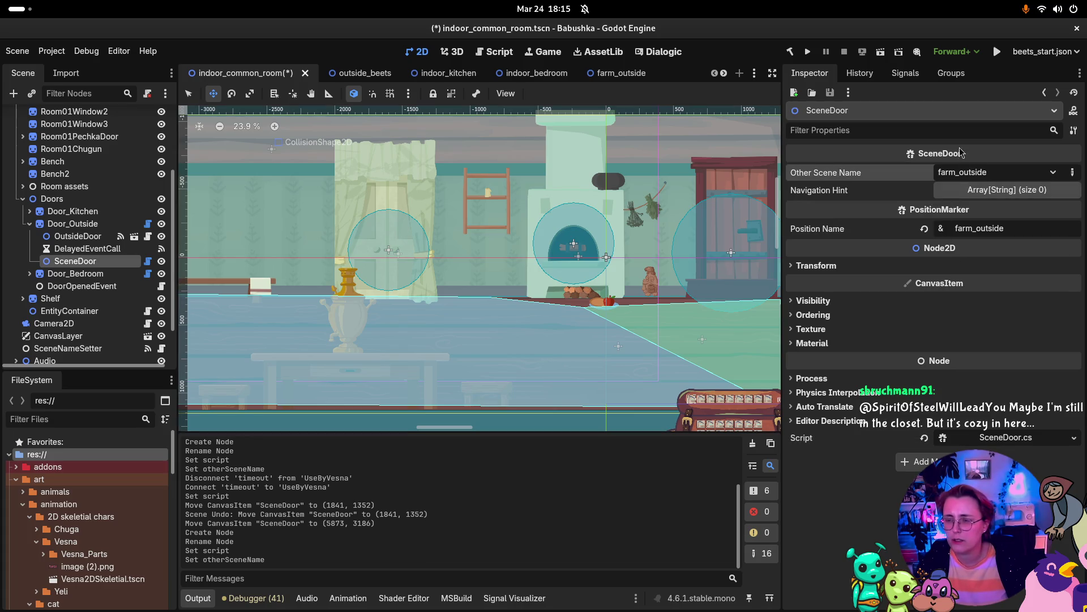
{"action": "left_click", "coordinate": [85, 249]}
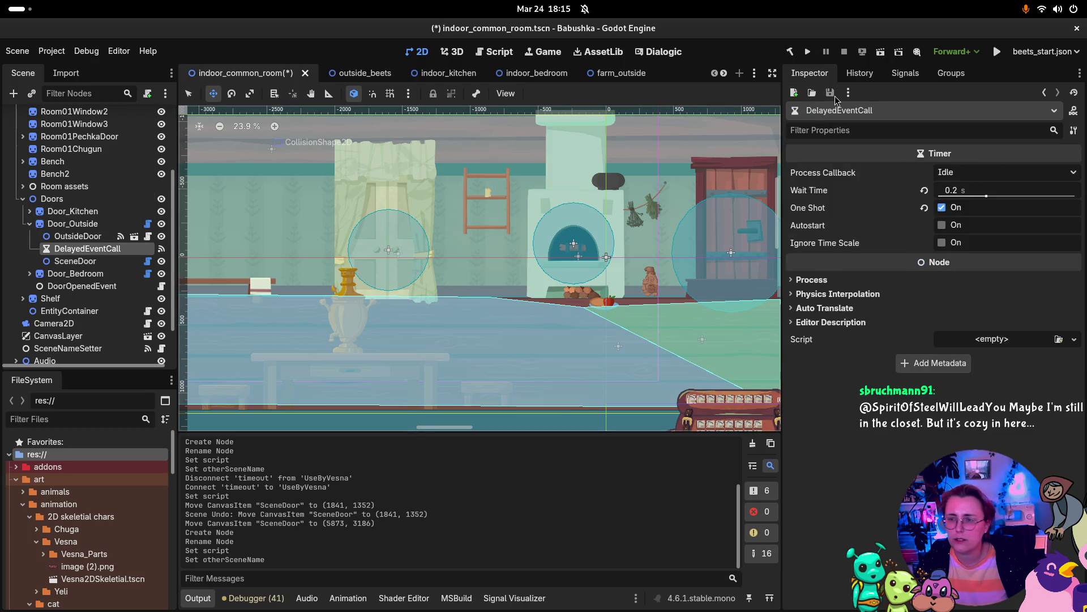
Replace DelayedEventCall's old timeout link with one to UseByVesna on SceneDoor.
{"action": "left_click", "coordinate": [905, 73]}
{"action": "left_click", "coordinate": [855, 141]}
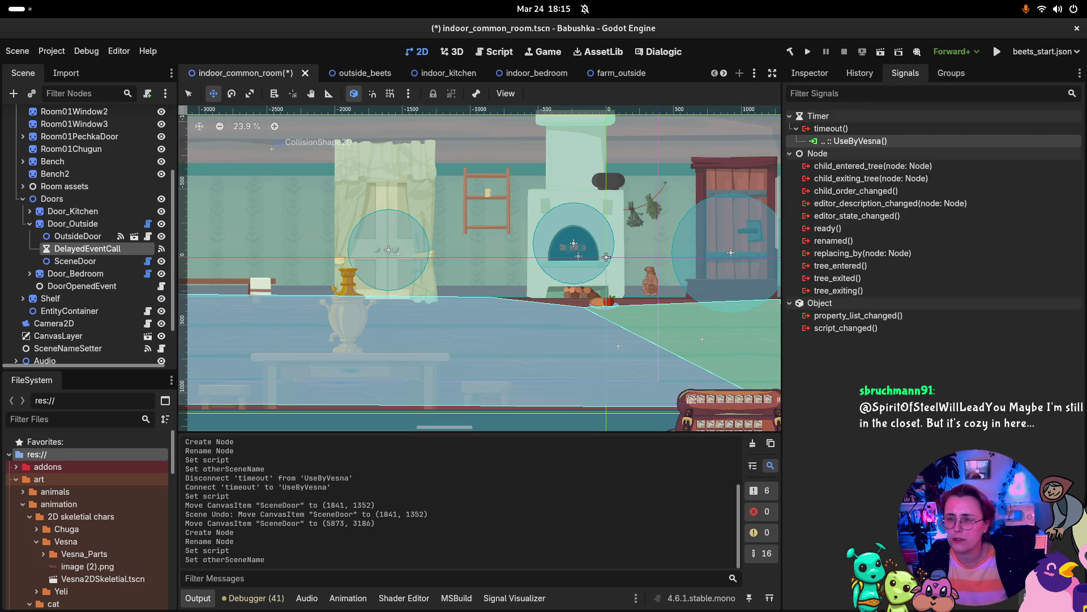
{"action": "key", "text": "Delete"}
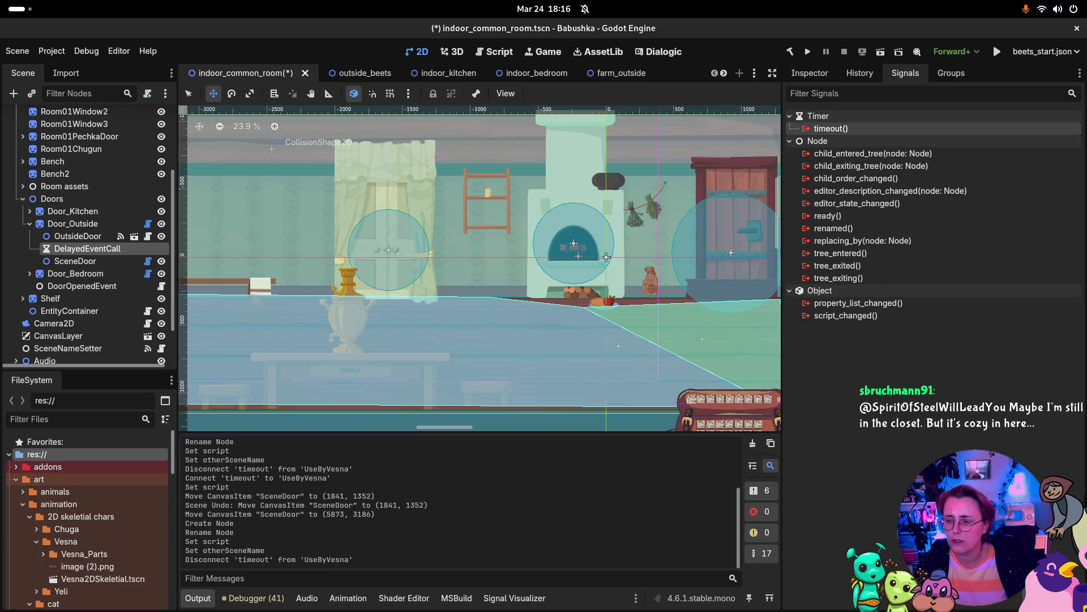
{"action": "key", "text": "Return"}
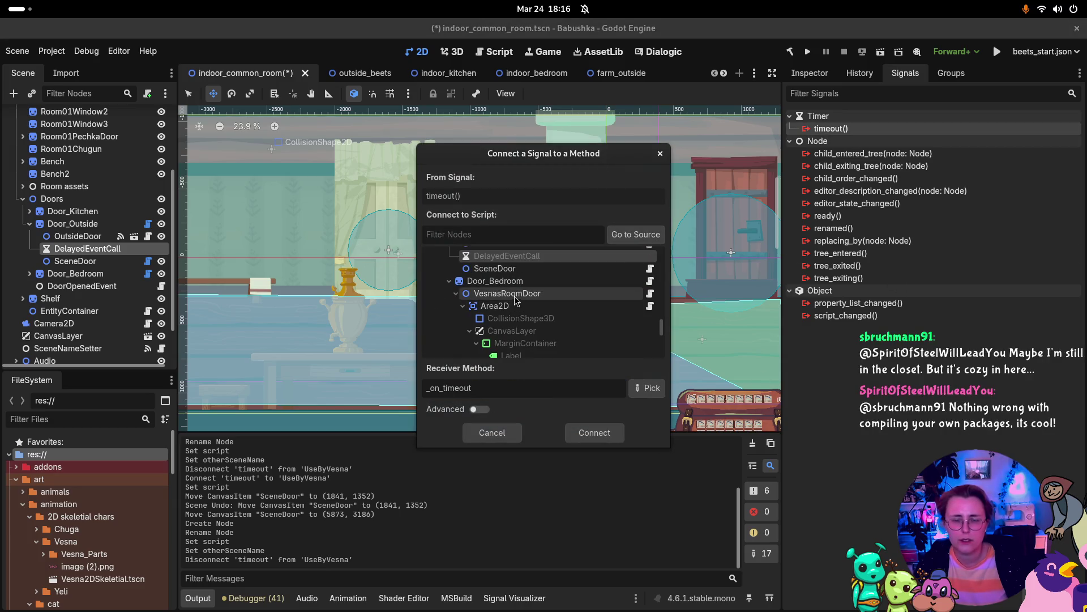
{"action": "left_click", "coordinate": [646, 387]}
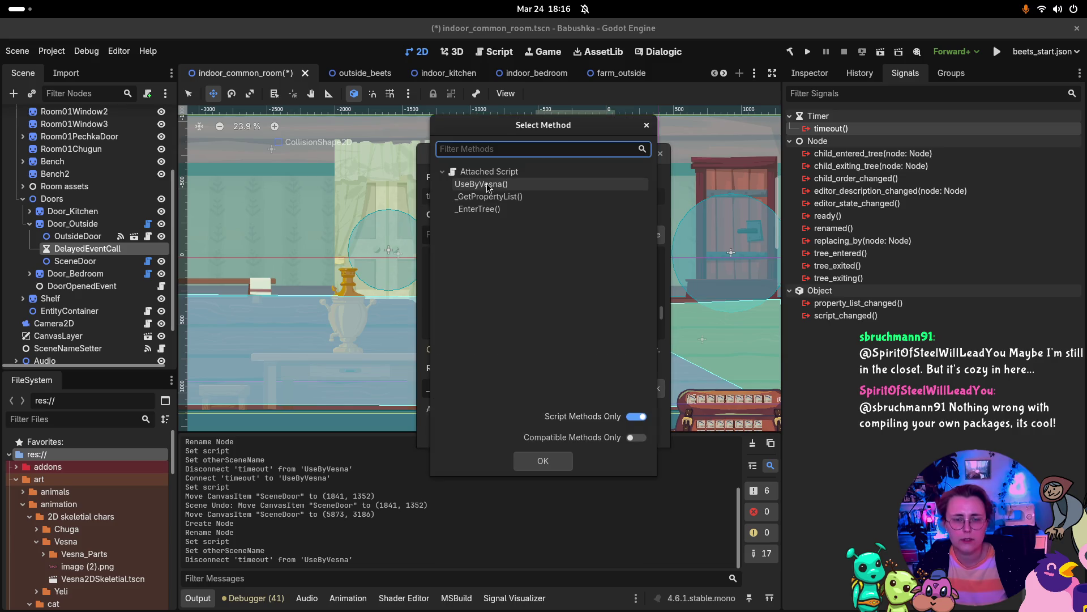
{"action": "left_click", "coordinate": [482, 184]}
{"action": "left_click", "coordinate": [543, 460]}
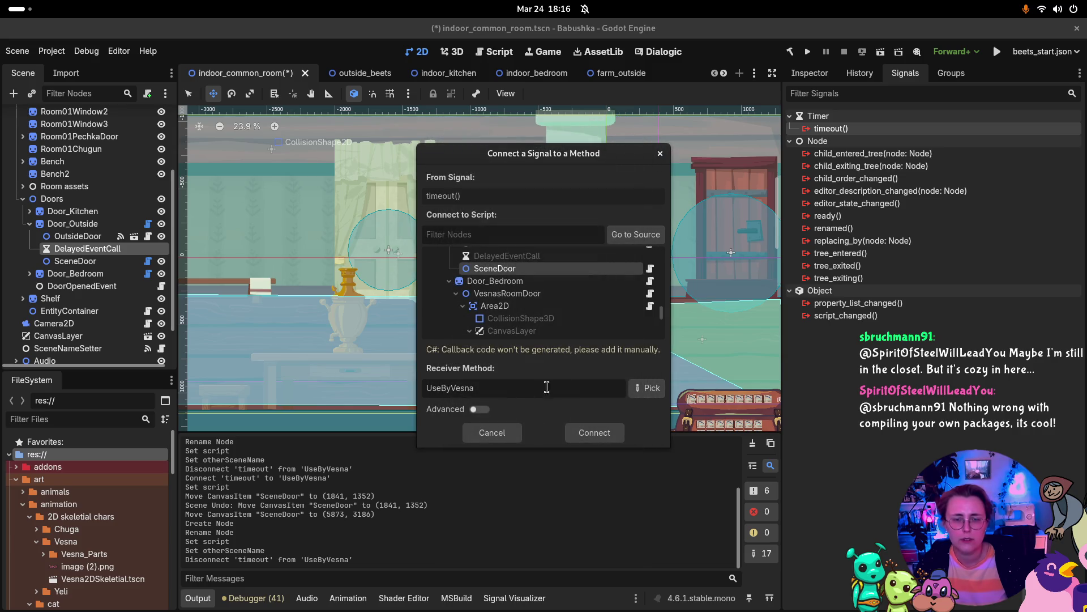
{"action": "left_click", "coordinate": [601, 436]}
Remove Door_Outside's script, then expand Door_Bedroom and select VesnasRoomDoor.
{"action": "left_click", "coordinate": [46, 225]}
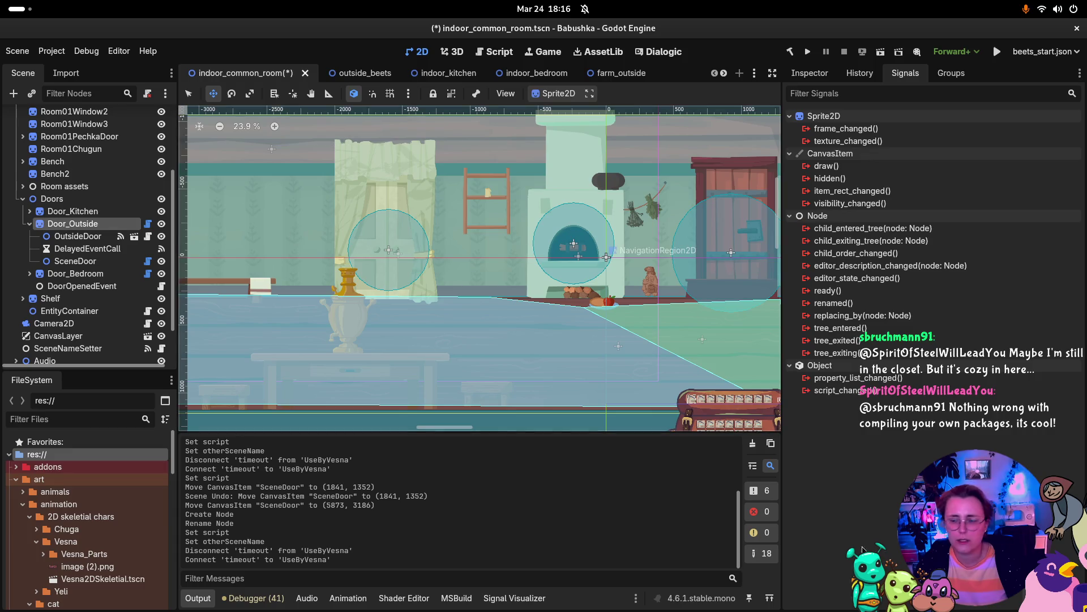
{"action": "left_click", "coordinate": [810, 73]}
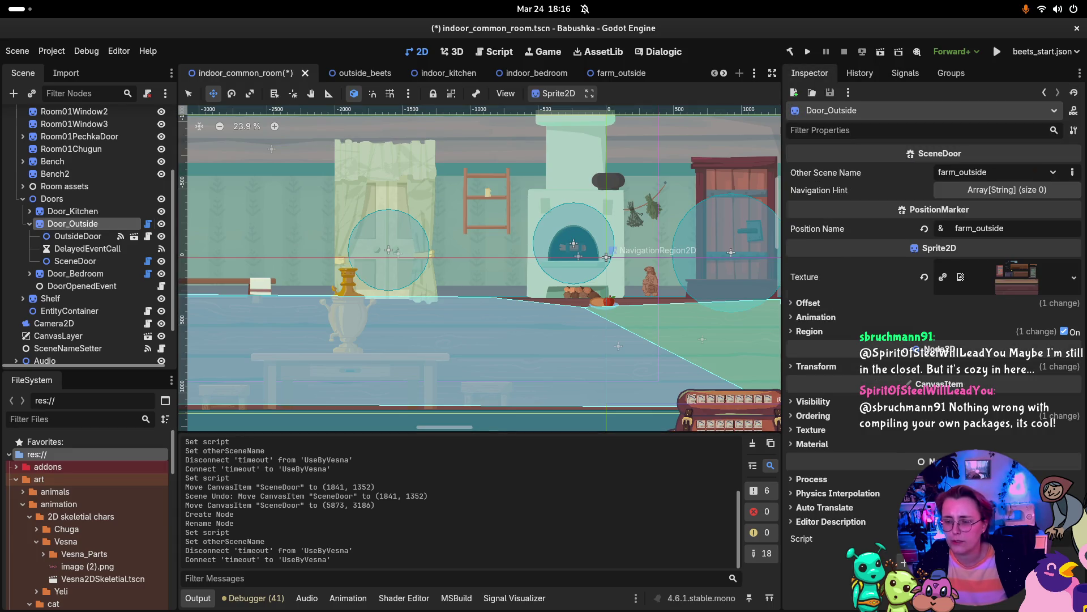
{"action": "left_click", "coordinate": [29, 223]}
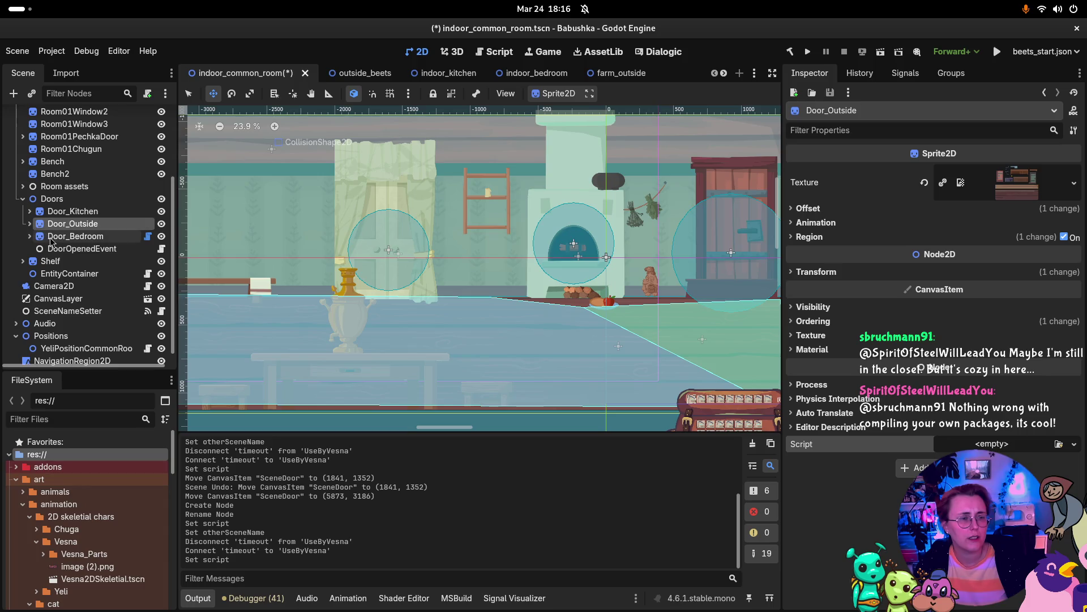
{"action": "left_click", "coordinate": [51, 237]}
{"action": "left_click", "coordinate": [31, 236]}
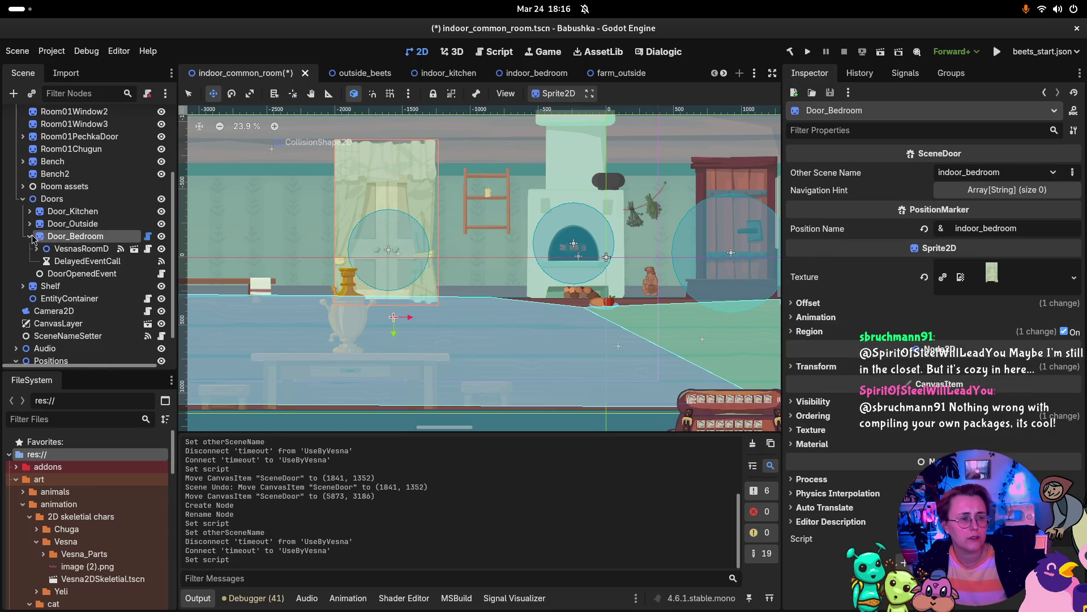
{"action": "left_click", "coordinate": [90, 254]}
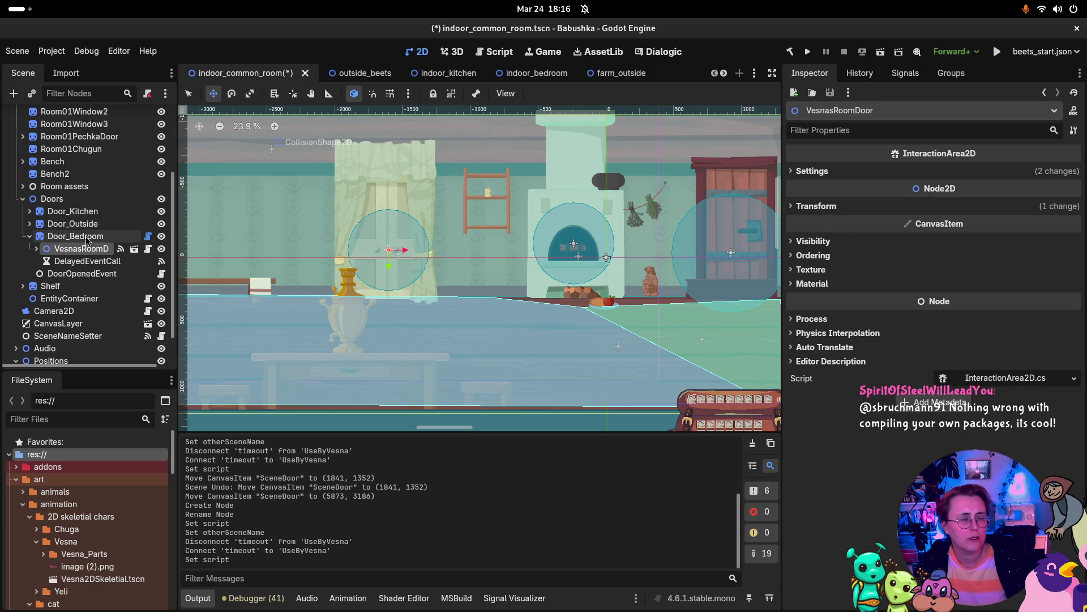
Add a Node2D child under Door_Bedroom and rename it SceneDoor.
{"action": "right_click", "coordinate": [87, 241]}
{"action": "left_click", "coordinate": [150, 247]}
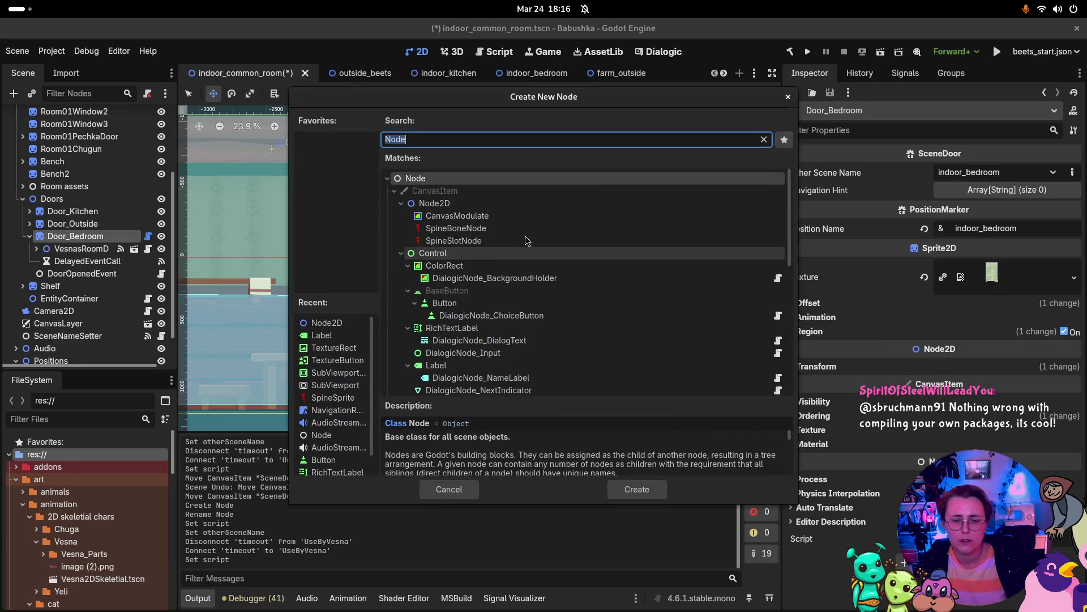
{"action": "left_click", "coordinate": [434, 202]}
{"action": "left_click", "coordinate": [637, 489]}
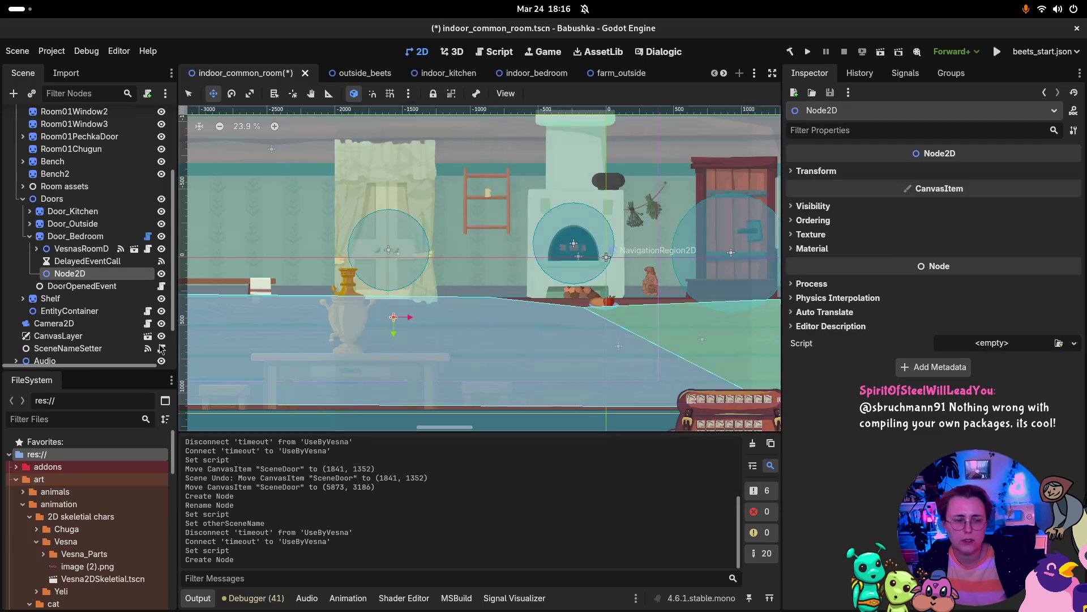
{"action": "key", "text": "F2"}
{"action": "type", "text": "SceneDoor"}
{"action": "key", "text": "Return"}
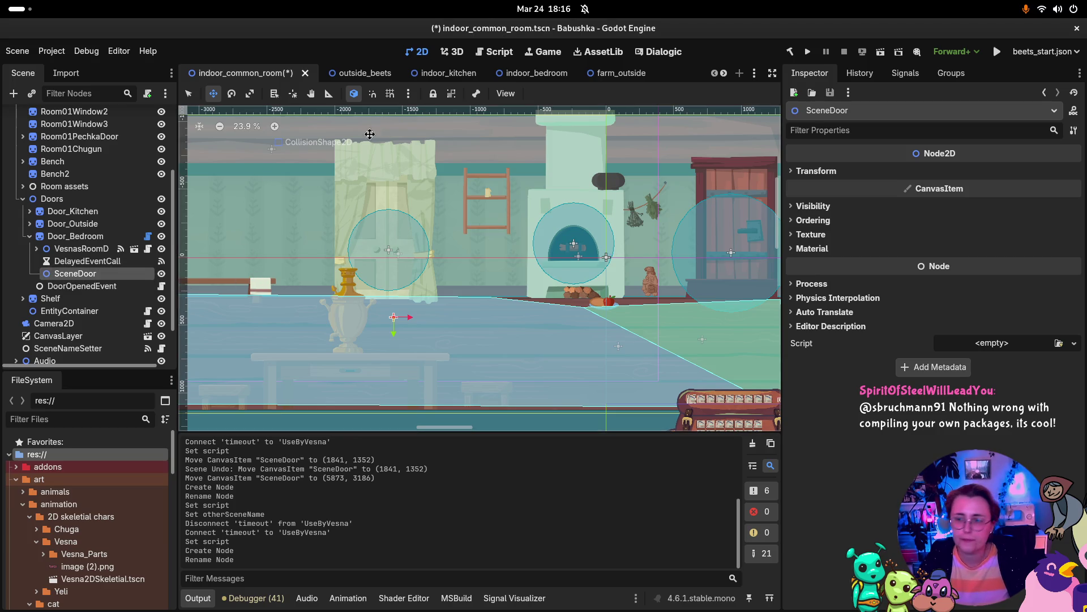
Attach SceneDoor.cs and set the target scene to indoor_bedroom.
{"action": "left_click", "coordinate": [1059, 343]}
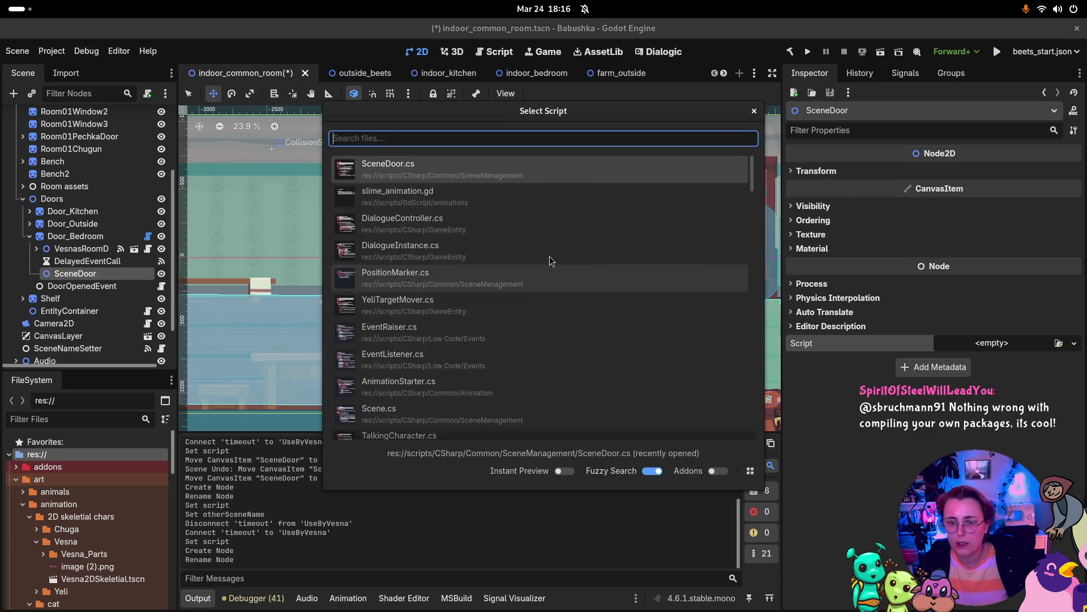
{"action": "key", "text": "Return"}
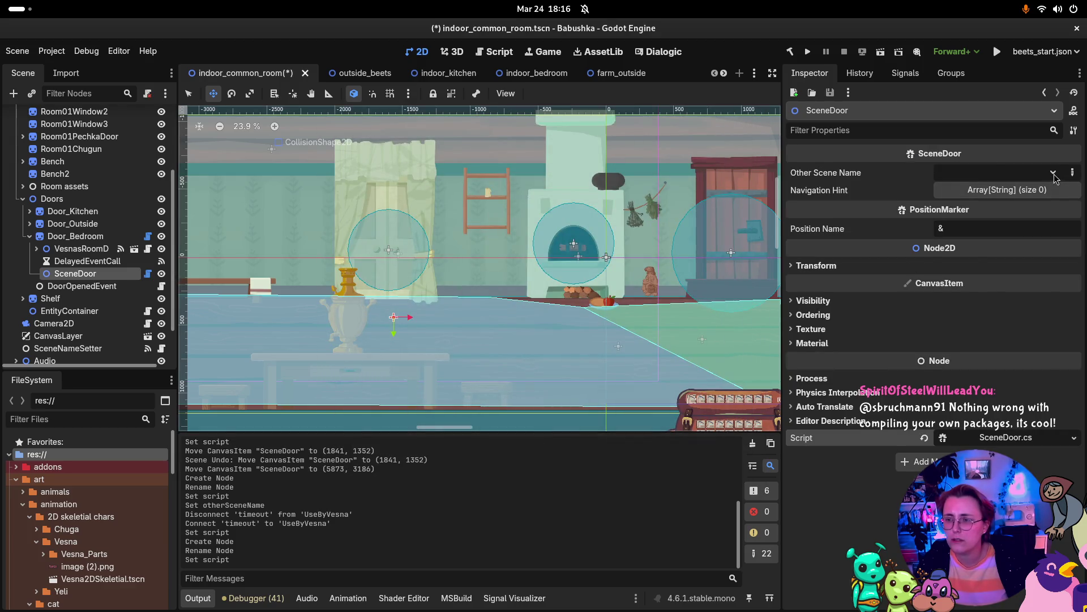
{"action": "left_click", "coordinate": [1054, 173]}
{"action": "left_click", "coordinate": [980, 246]}
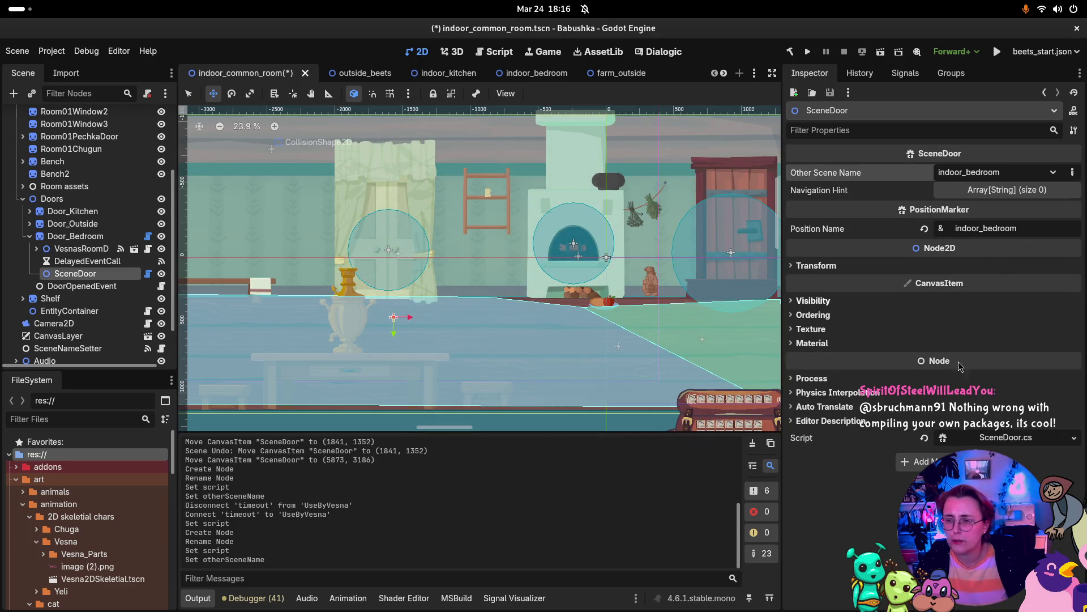
{"action": "left_click", "coordinate": [74, 261]}
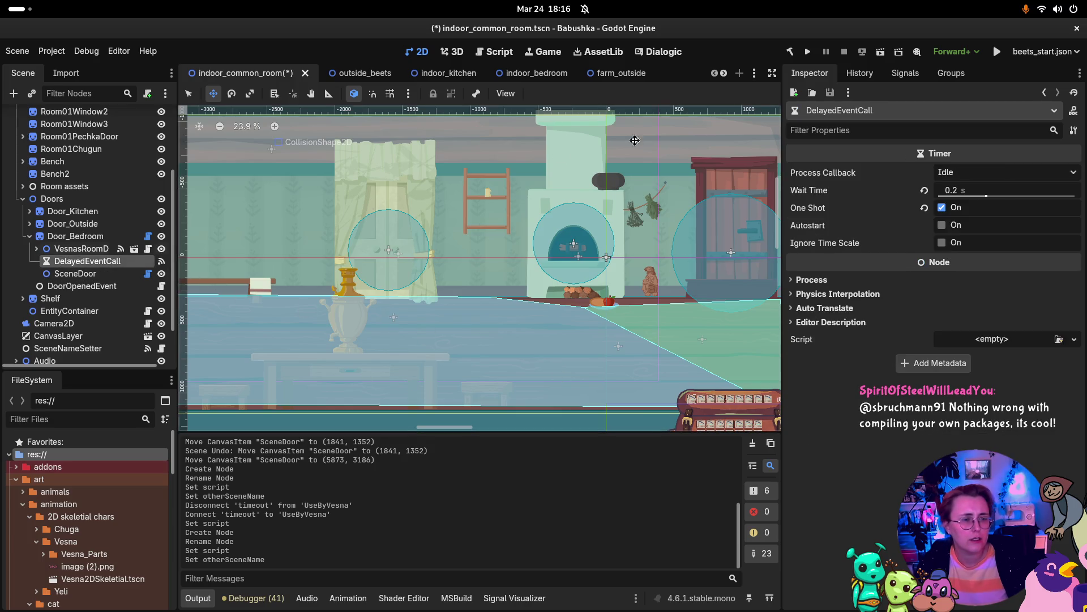
Connect DelayedEventCall's timeout to SceneDoor's UseByVesna, then save indoor_common_room.
{"action": "left_click", "coordinate": [906, 74]}
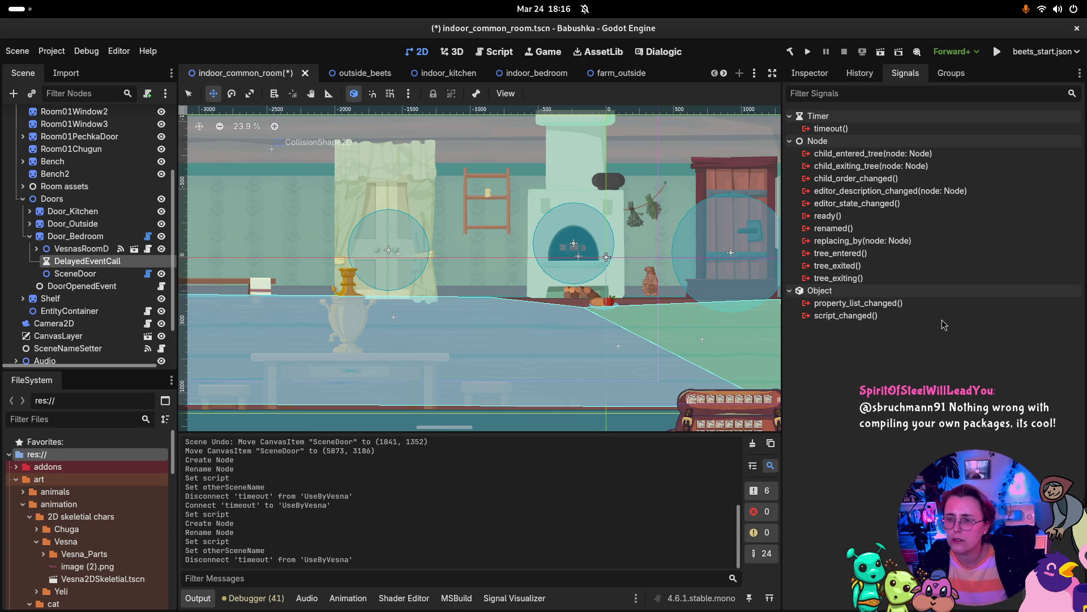
{"action": "left_click", "coordinate": [831, 128]}
{"action": "double_click", "coordinate": [831, 129]}
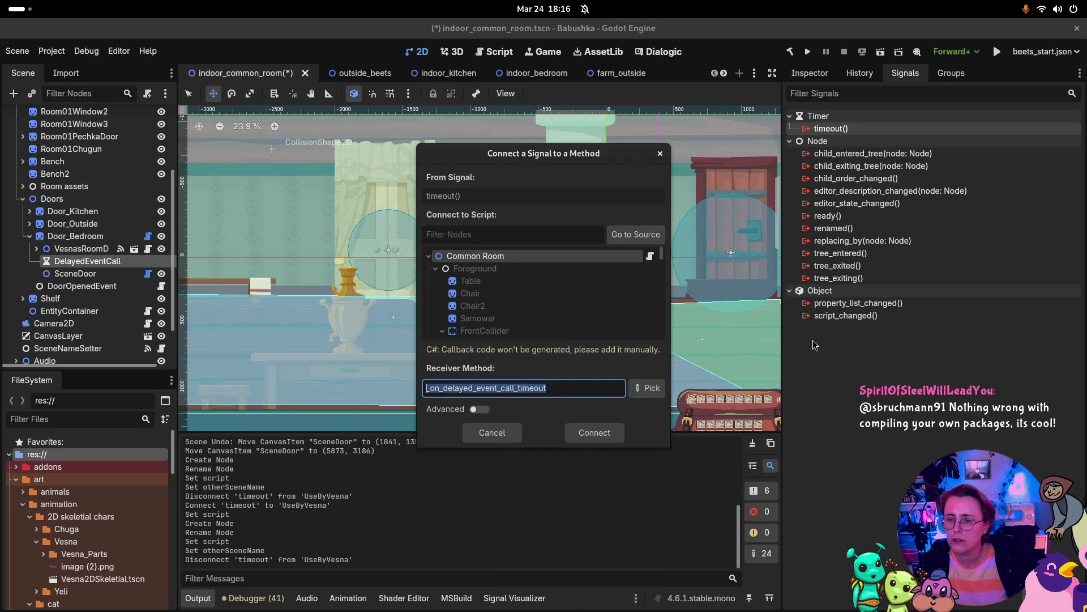
{"action": "scroll", "coordinate": [592, 295], "scroll_direction": "down", "scroll_amount": 5}
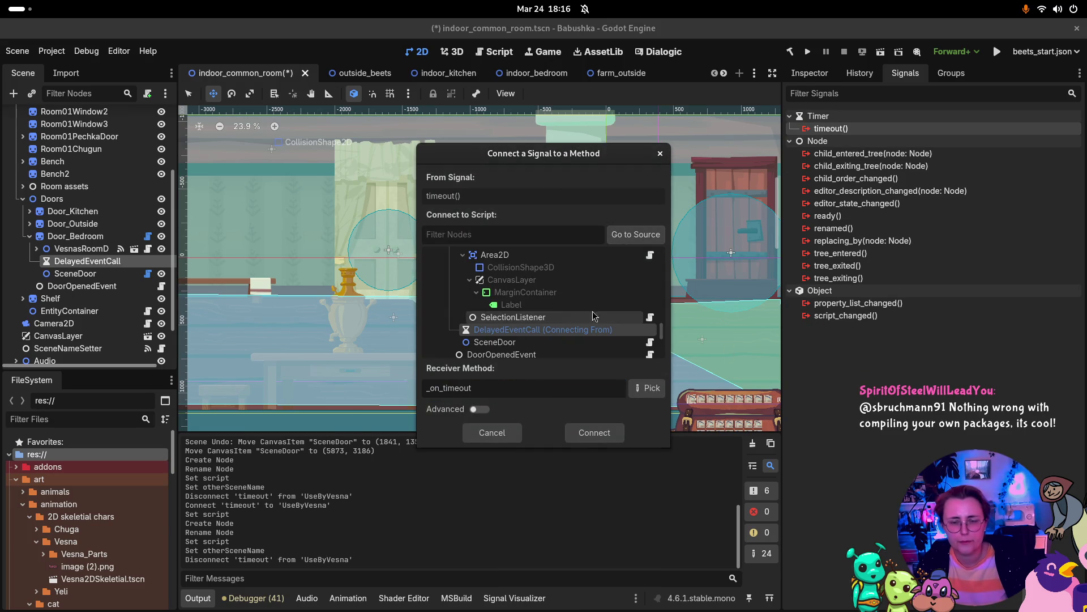
{"action": "left_click", "coordinate": [534, 342]}
{"action": "left_click", "coordinate": [645, 395]}
{"action": "left_click", "coordinate": [493, 184]}
{"action": "left_click", "coordinate": [558, 460]}
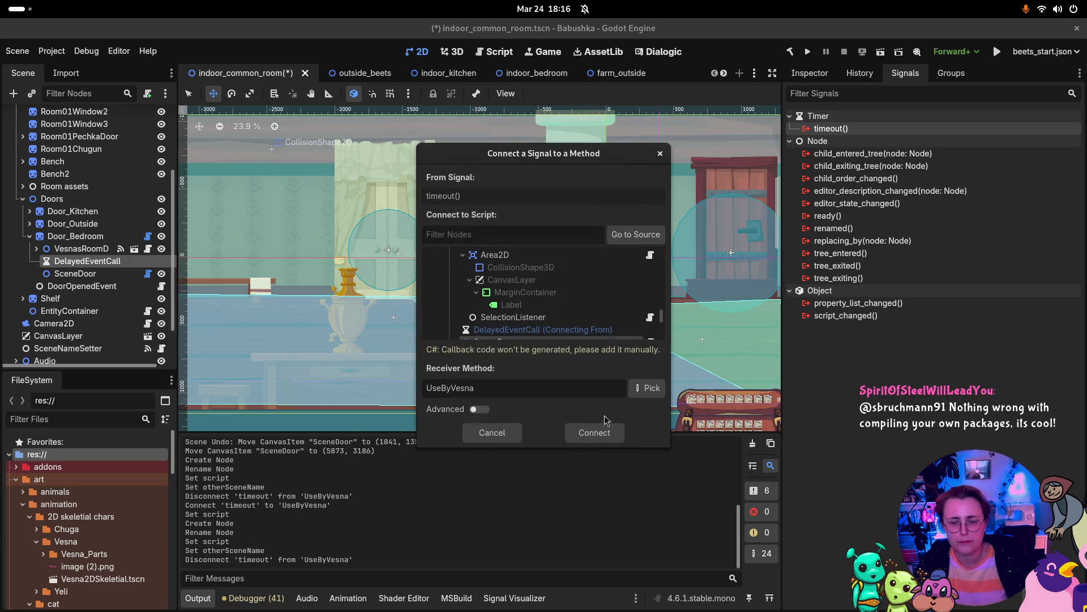
{"action": "left_click", "coordinate": [567, 430]}
{"action": "left_click", "coordinate": [75, 235]}
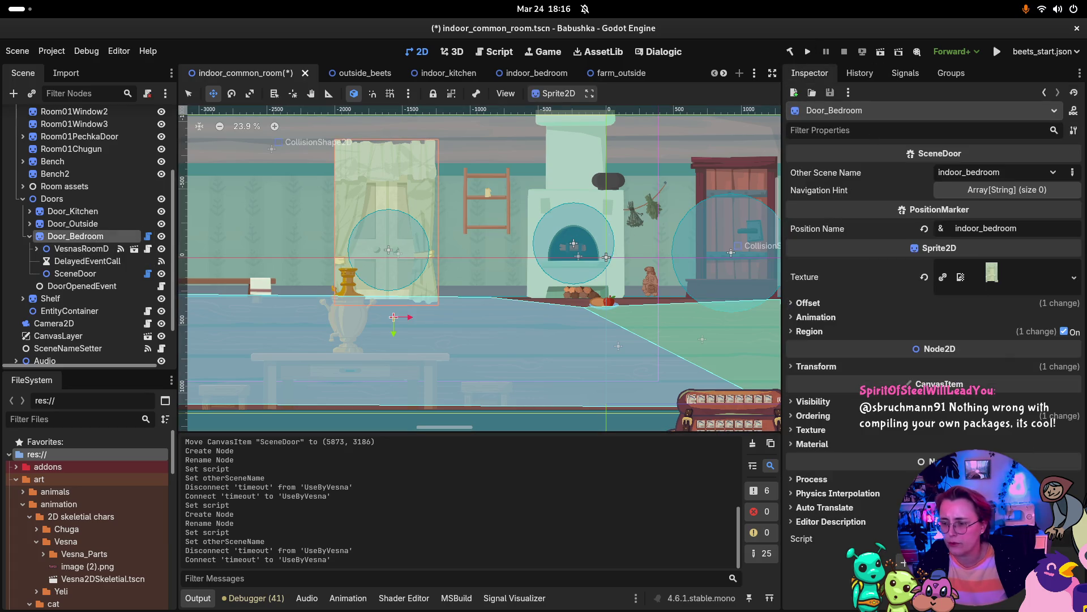
{"action": "key", "text": "ctrl+s"}
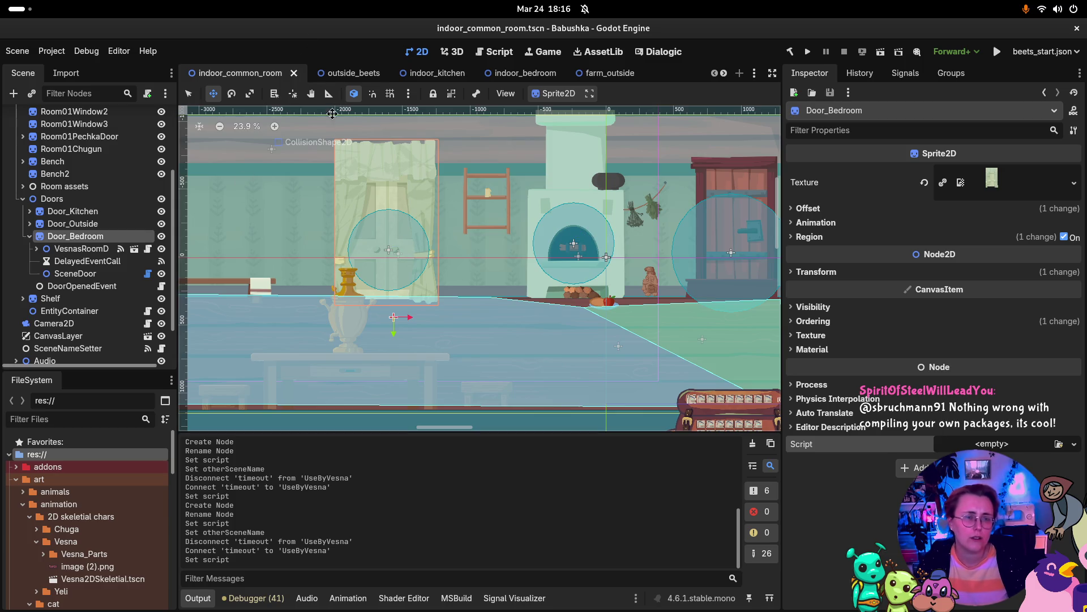
Build and run the Babushka project to reach its title menu.
{"action": "left_click", "coordinate": [808, 52]}
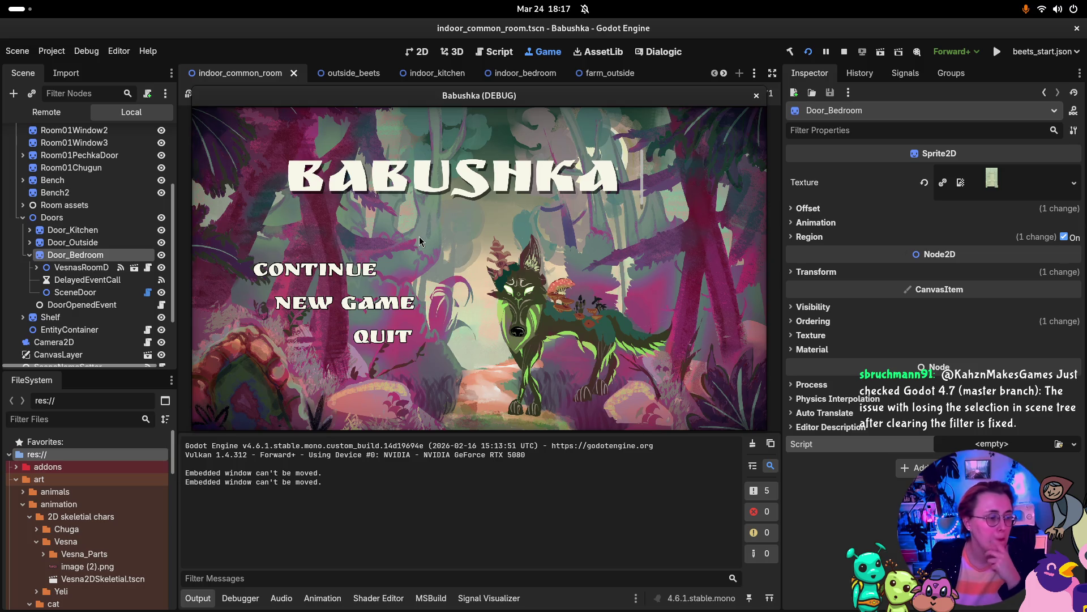
Start a new game and click through the intro dialogue lines.
{"action": "left_click", "coordinate": [340, 304]}
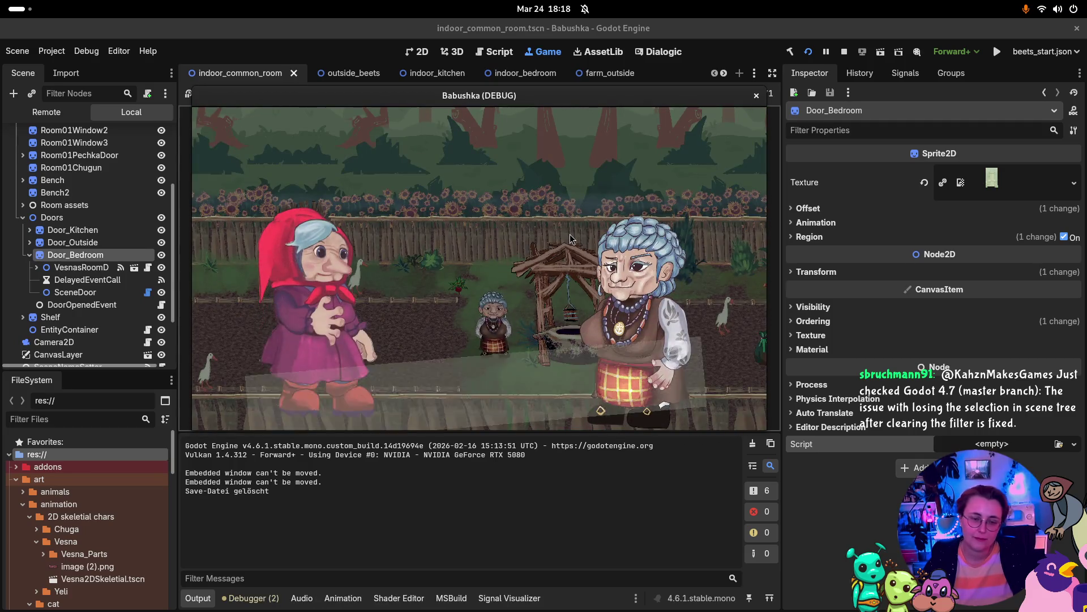
{"action": "left_click", "coordinate": [577, 242]}
{"action": "left_click", "coordinate": [578, 242]}
{"action": "left_click", "coordinate": [576, 238]}
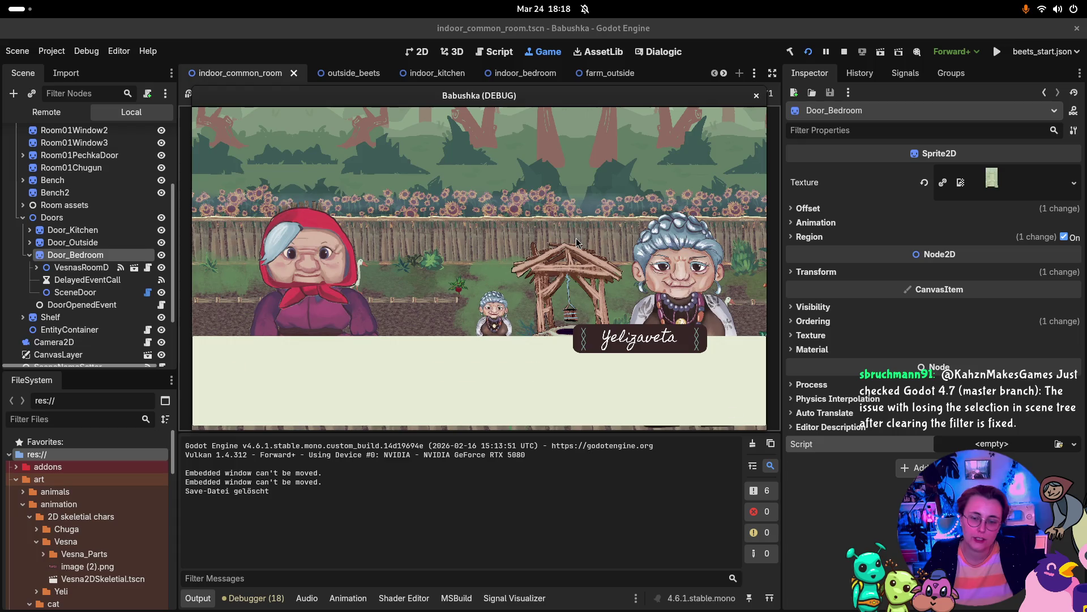
{"action": "left_click", "coordinate": [576, 238]}
{"action": "left_click", "coordinate": [576, 238]}
{"action": "left_click", "coordinate": [576, 238]}
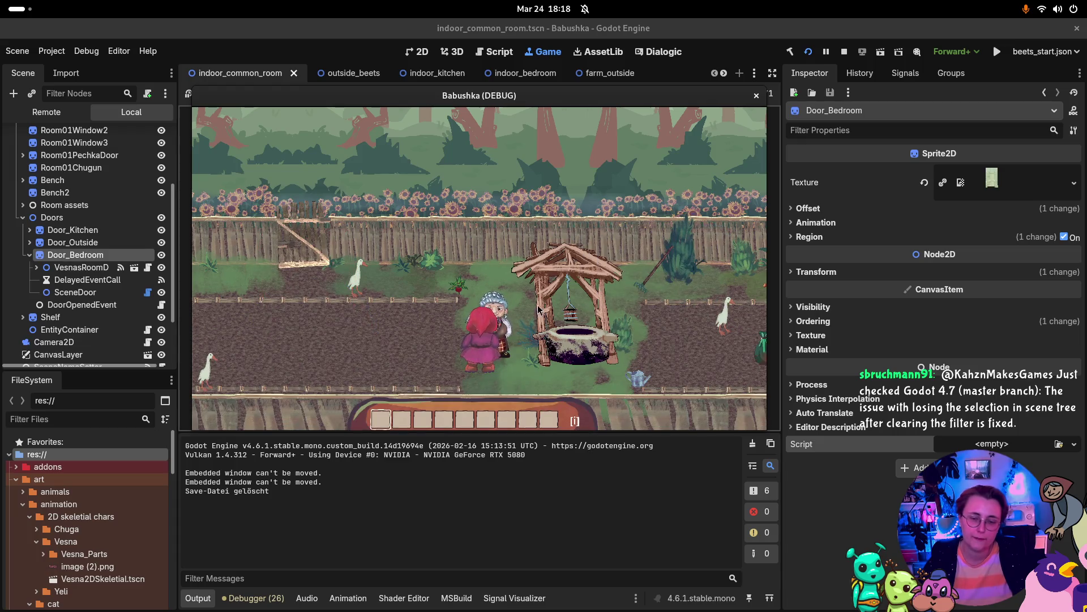
{"action": "left_click", "coordinate": [560, 278]}
{"action": "left_click", "coordinate": [568, 276]}
Walk the grandma to the farmhouse door and enter with E.
{"action": "key", "text": "a"}
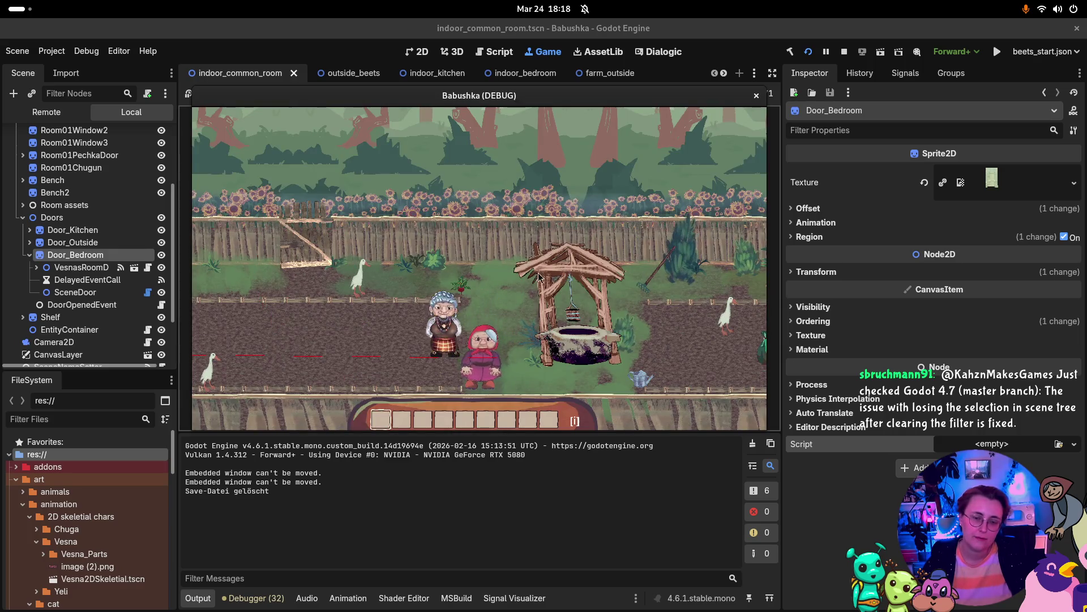
{"action": "key", "text": "w"}
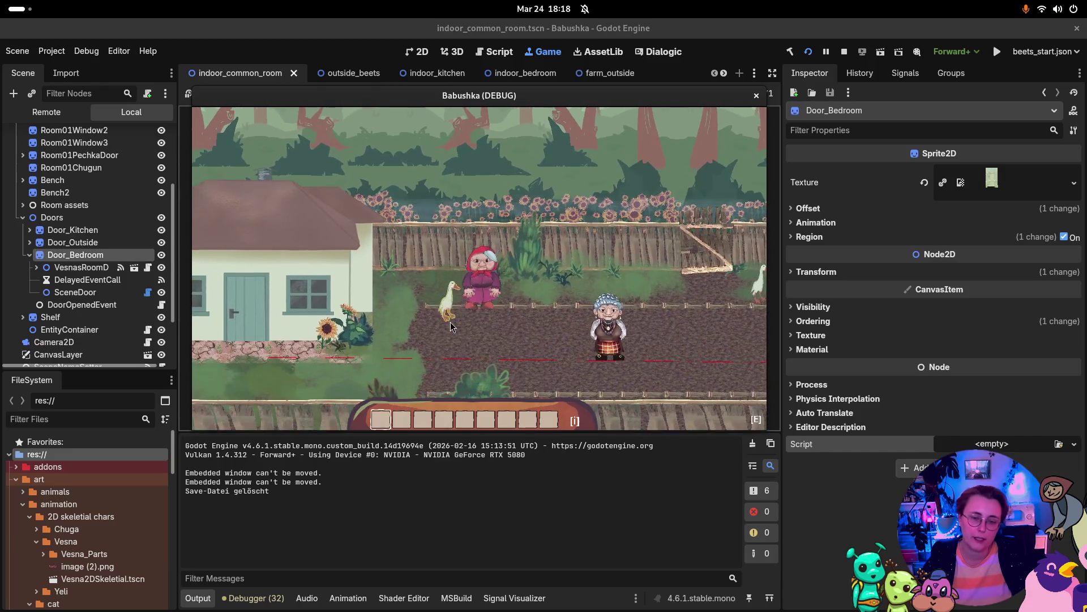
{"action": "key", "text": "a"}
{"action": "key", "text": "s"}
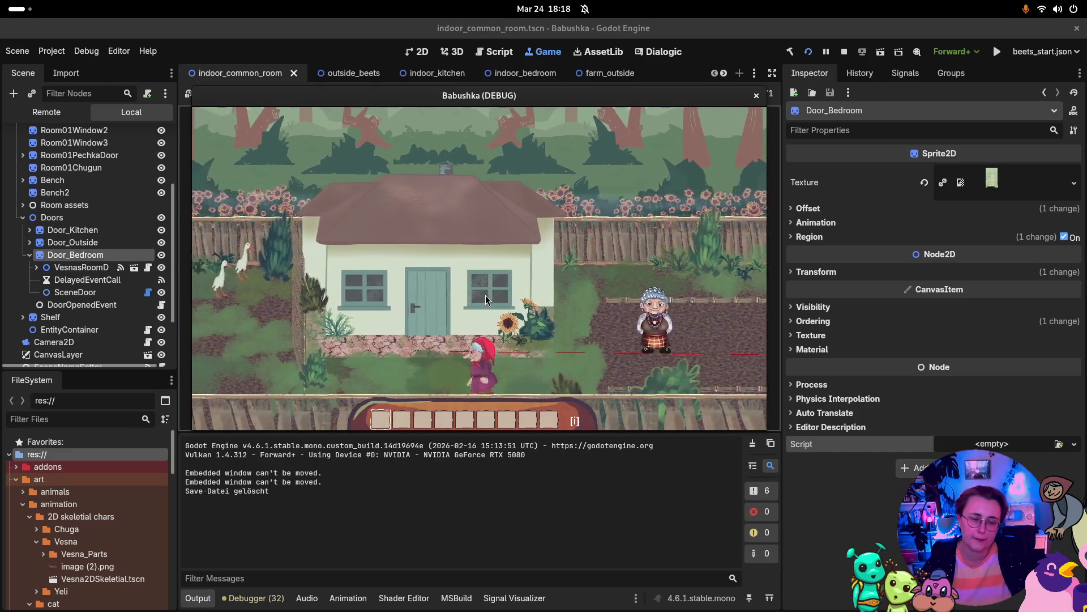
{"action": "key", "text": "a"}
{"action": "key", "text": "w"}
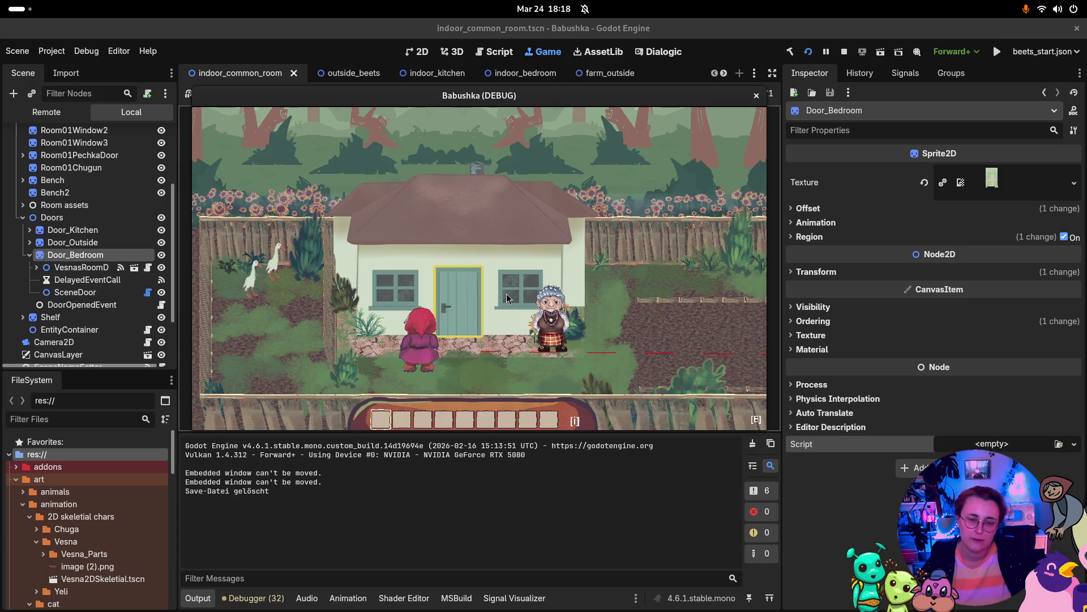
{"action": "key", "text": "e"}
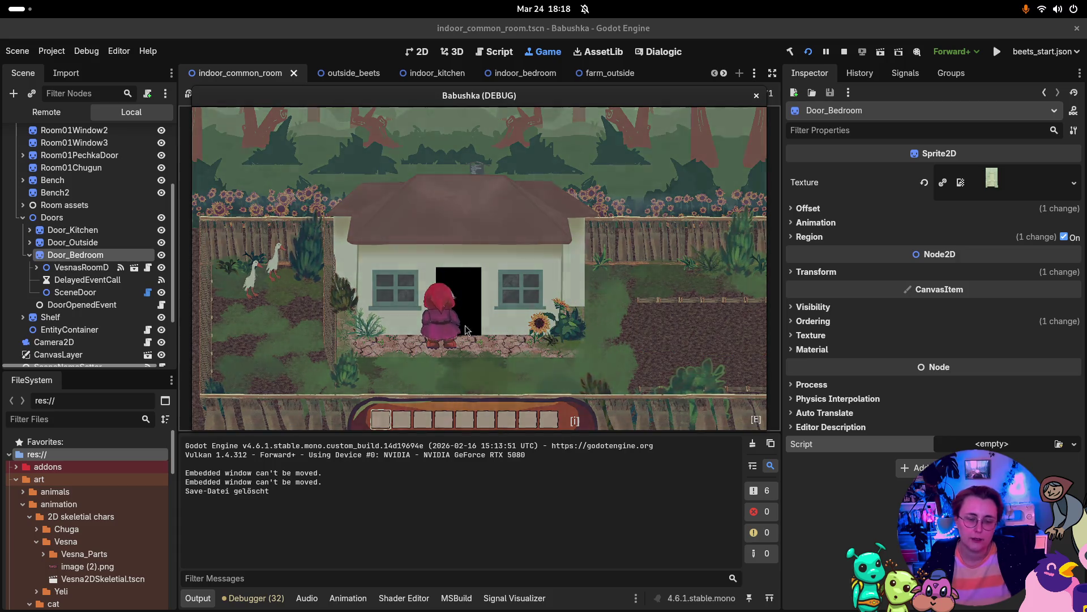
Walk the grandmother to the bedroom doorway, use it, and dismiss Yelizaveta's dialogue.
{"action": "key", "text": "d"}
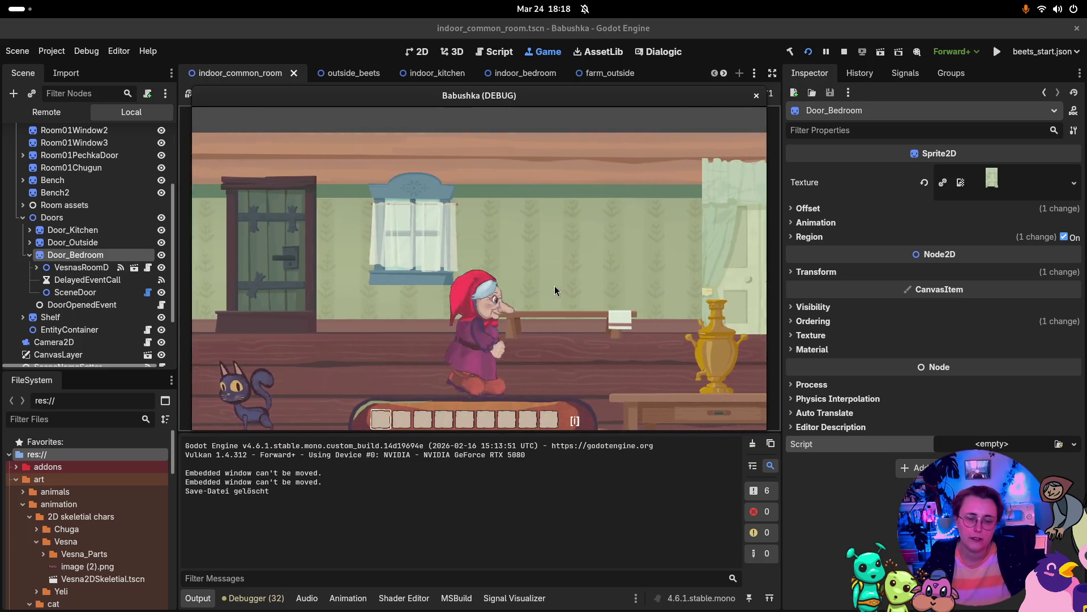
{"action": "key", "text": "w"}
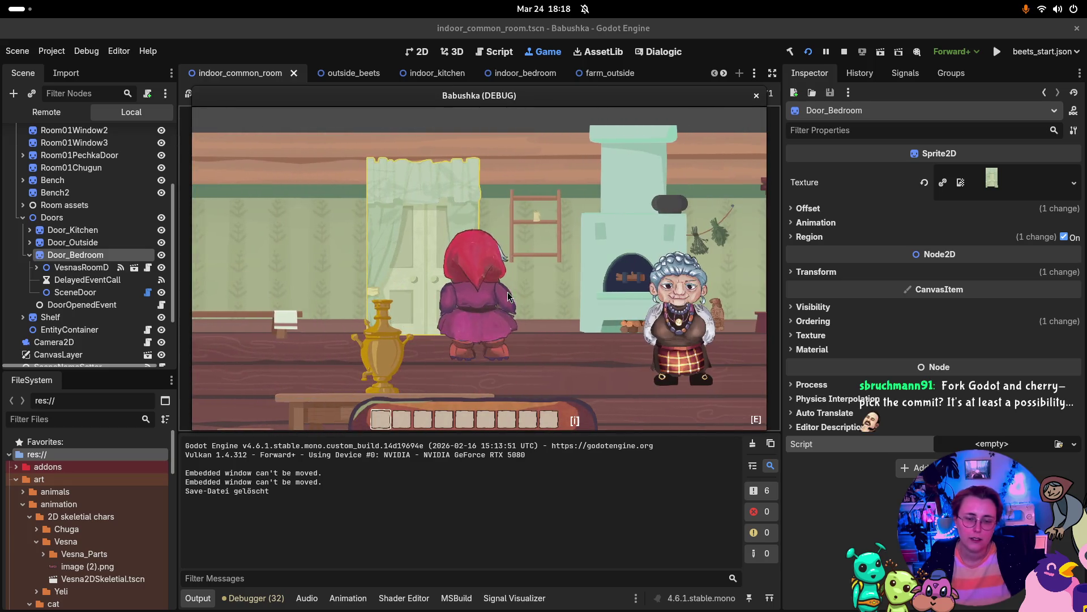
{"action": "key", "text": "e"}
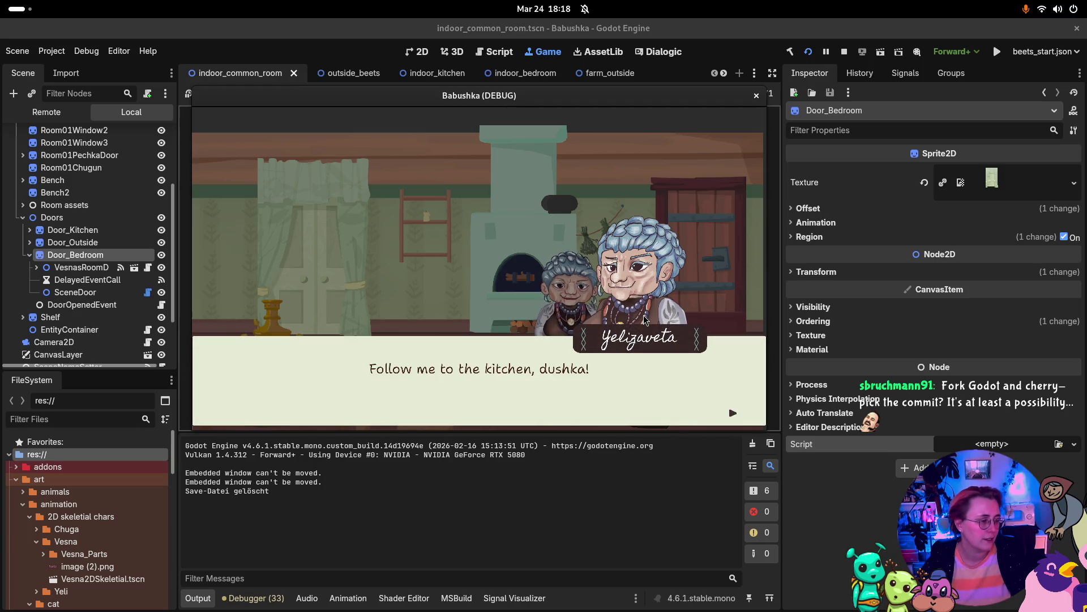
{"action": "left_click", "coordinate": [679, 337]}
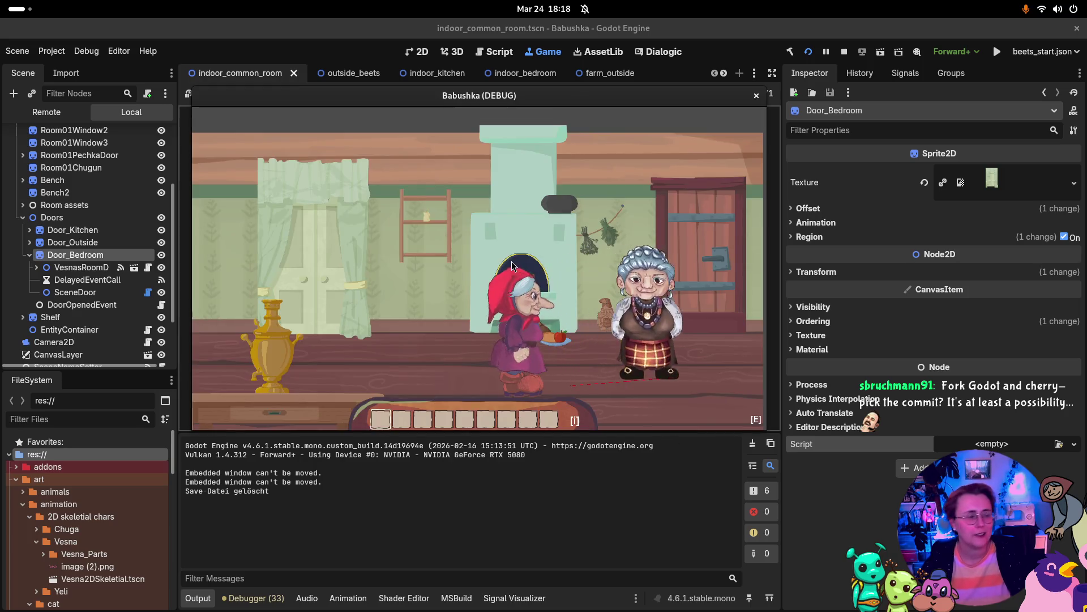
Walk the grandmother right across the common room.
{"action": "key", "text": "d"}
{"action": "key", "text": "w"}
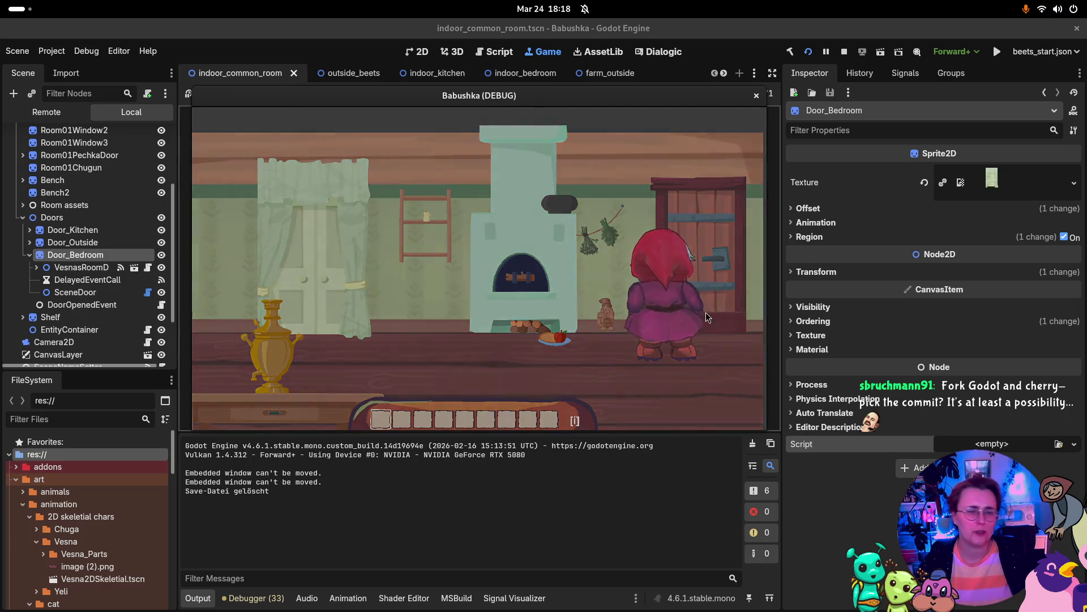
{"action": "key", "text": "d"}
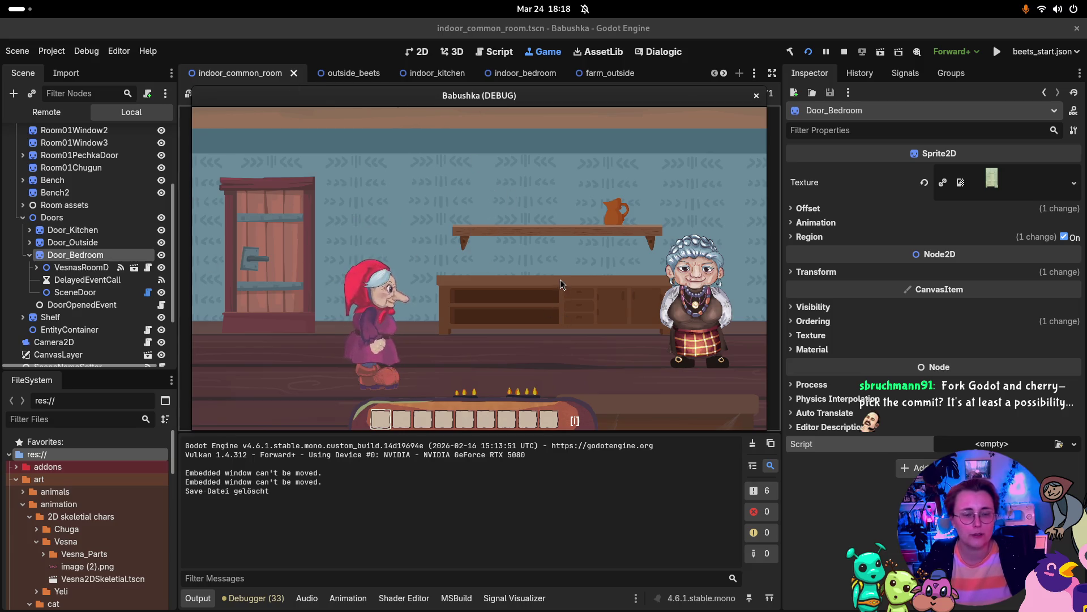
{"action": "key", "text": "d"}
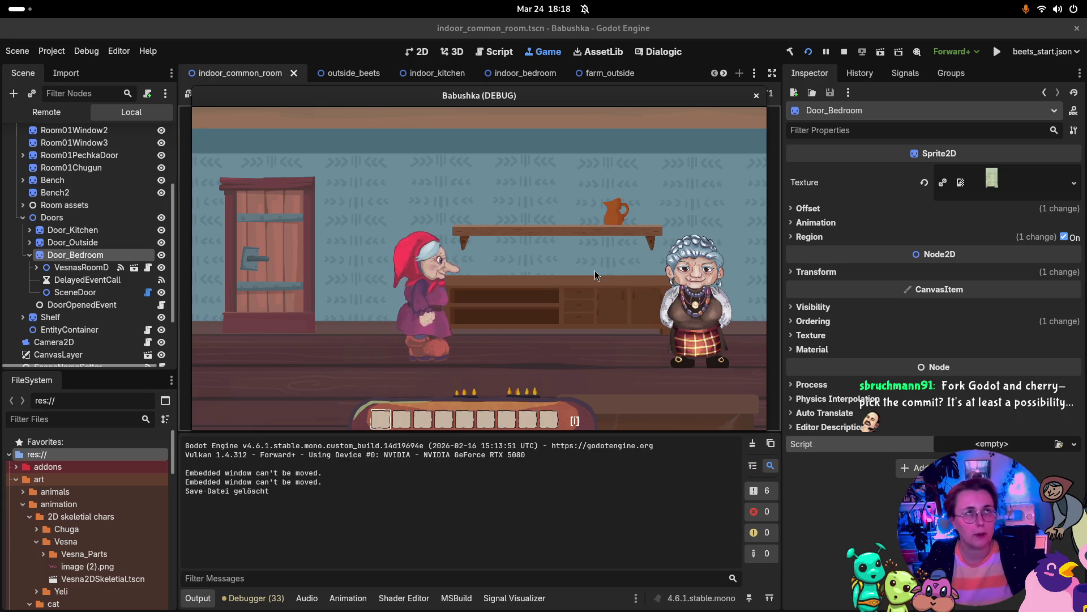
{"action": "key", "text": "d"}
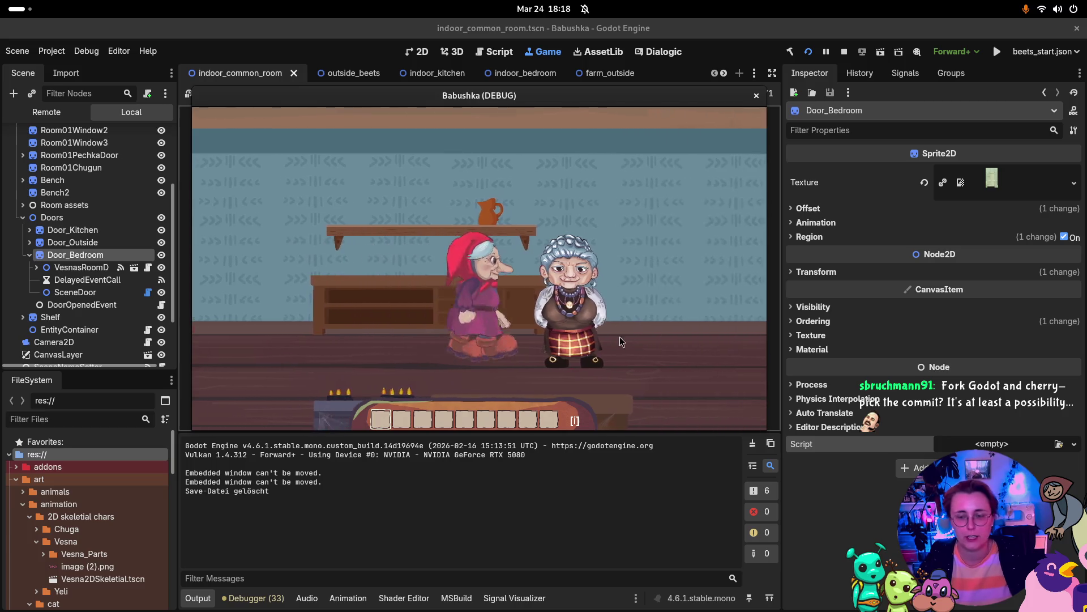
Advance the cutscene dialogue, choosing the reply about the two cats.
{"action": "left_click", "coordinate": [513, 250]}
{"action": "left_click", "coordinate": [512, 279]}
{"action": "left_click", "coordinate": [519, 280]}
{"action": "left_click", "coordinate": [527, 282]}
Walk left through the wooden door into the next room, then stop the game.
{"action": "key", "text": "Left"}
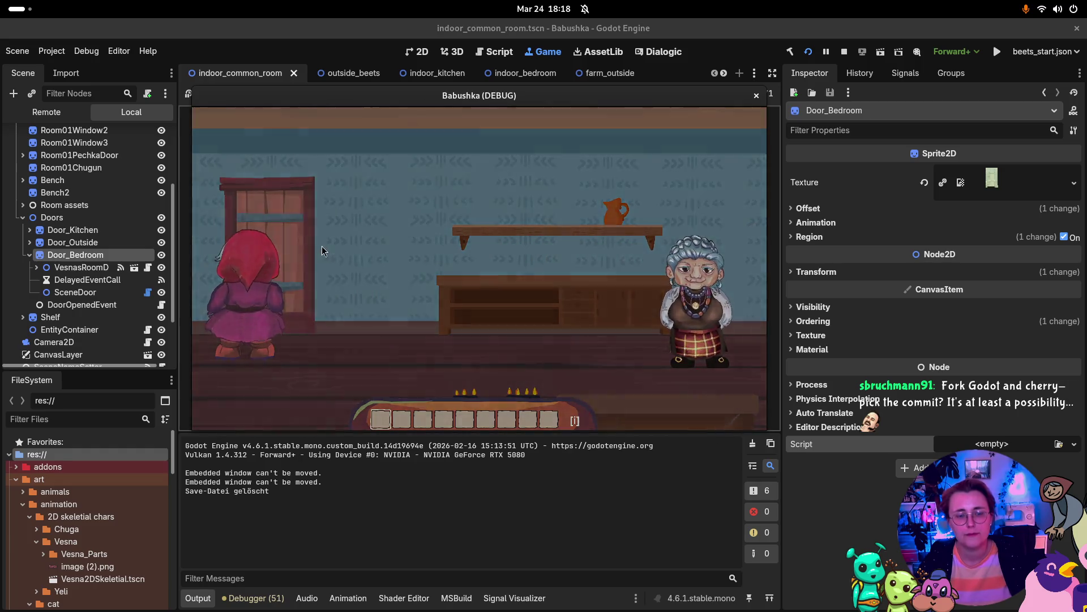
{"action": "left_click", "coordinate": [316, 239]}
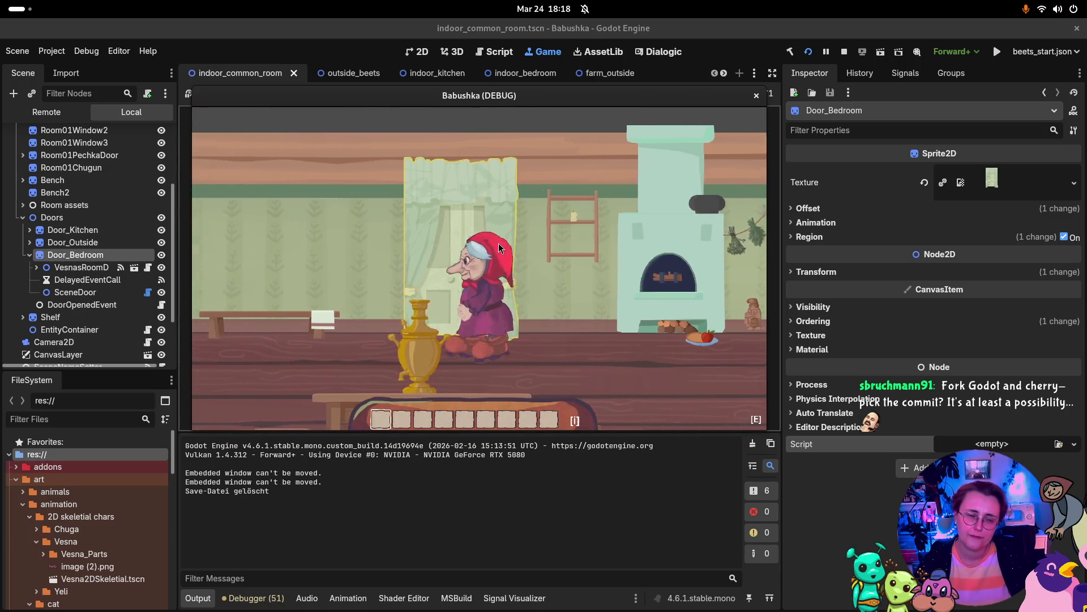
{"action": "left_click", "coordinate": [844, 51]}
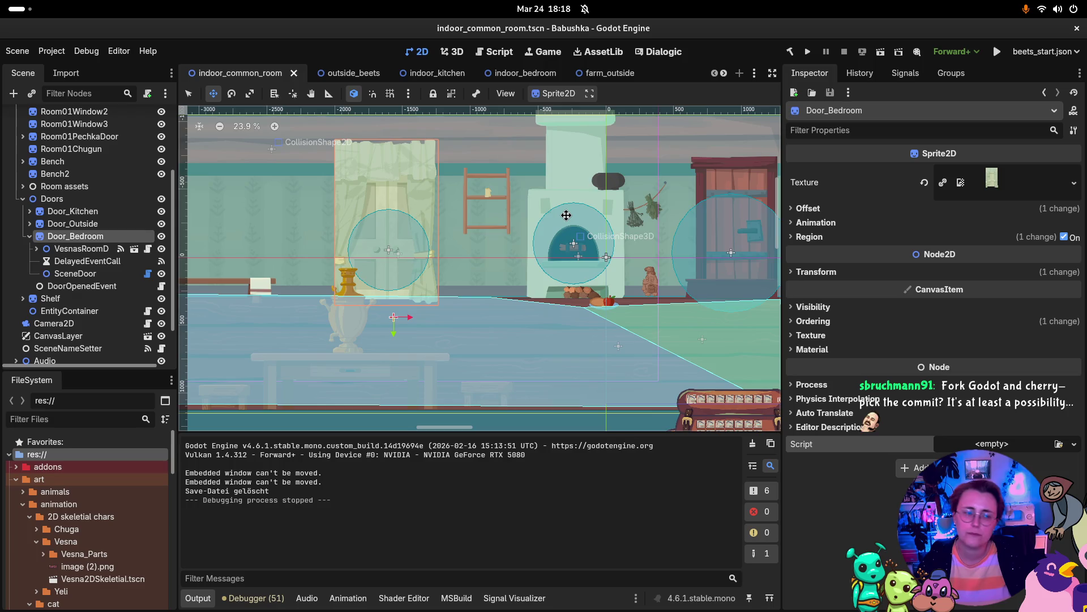
Open indoor_kitchen, collapse Ysorted, select SceneNameSetter, and switch to Rider with Alt+Tab.
{"action": "scroll", "coordinate": [286, 226], "scroll_direction": "down", "scroll_amount": 3}
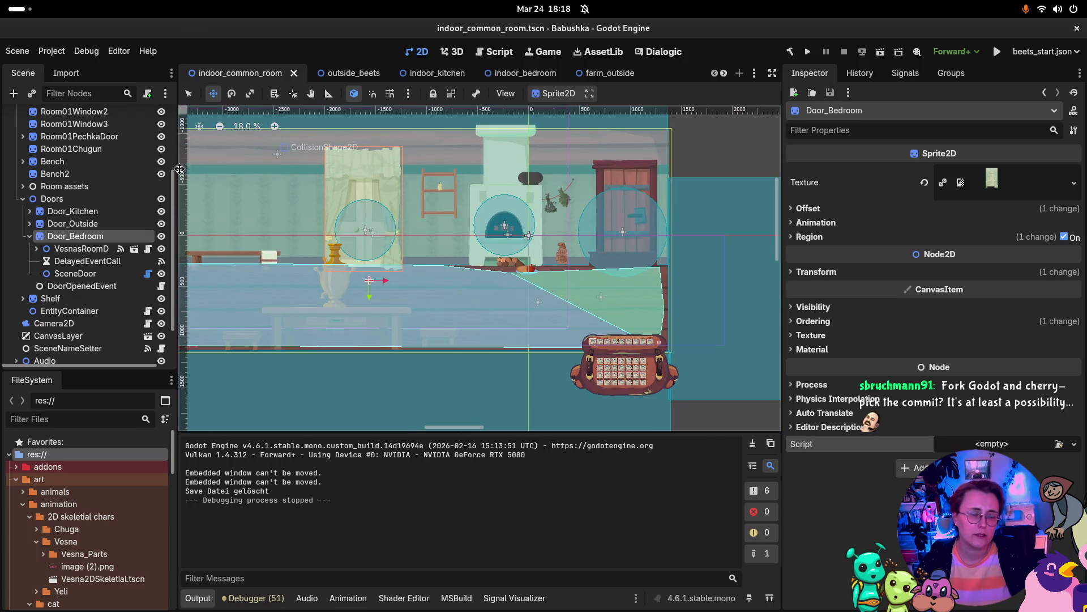
{"action": "scroll", "coordinate": [136, 179], "scroll_direction": "up", "scroll_amount": 5}
{"action": "left_click", "coordinate": [435, 73]}
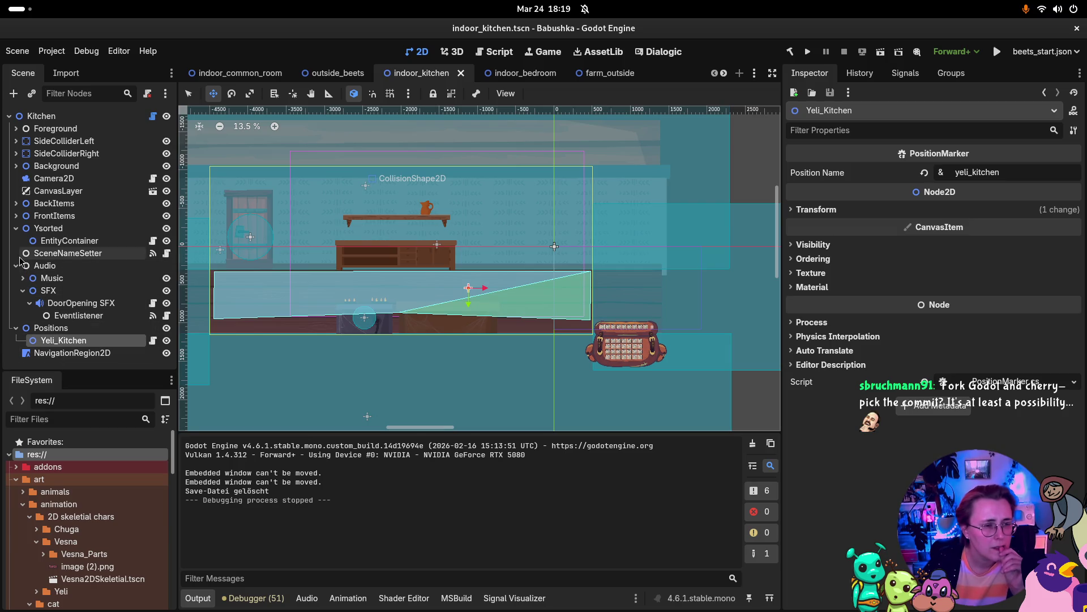
{"action": "left_click", "coordinate": [16, 228]}
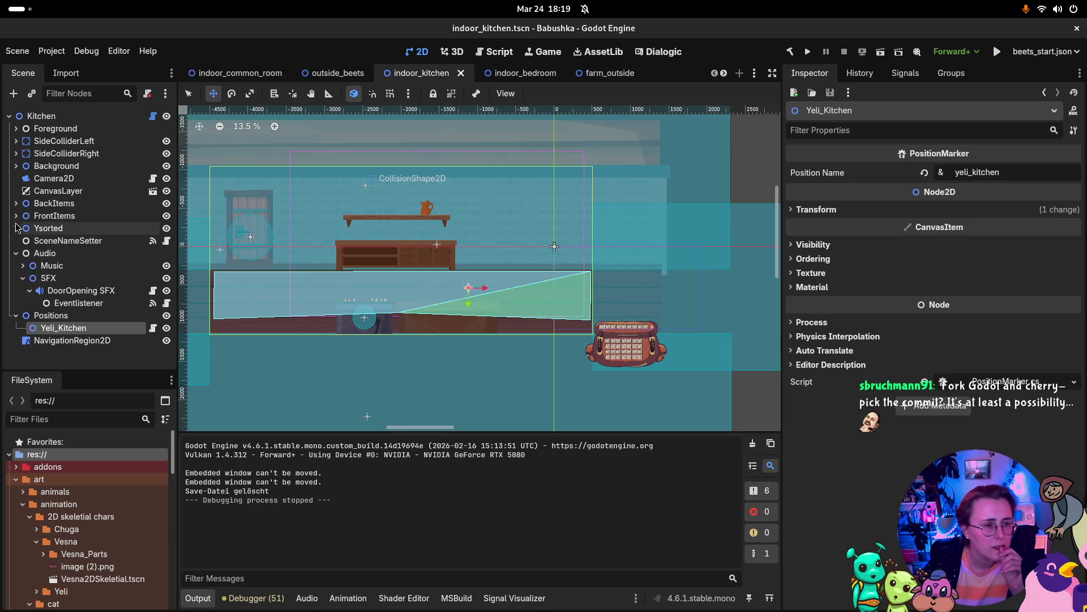
{"action": "left_click", "coordinate": [97, 242]}
{"action": "key", "text": "alt+Tab"}
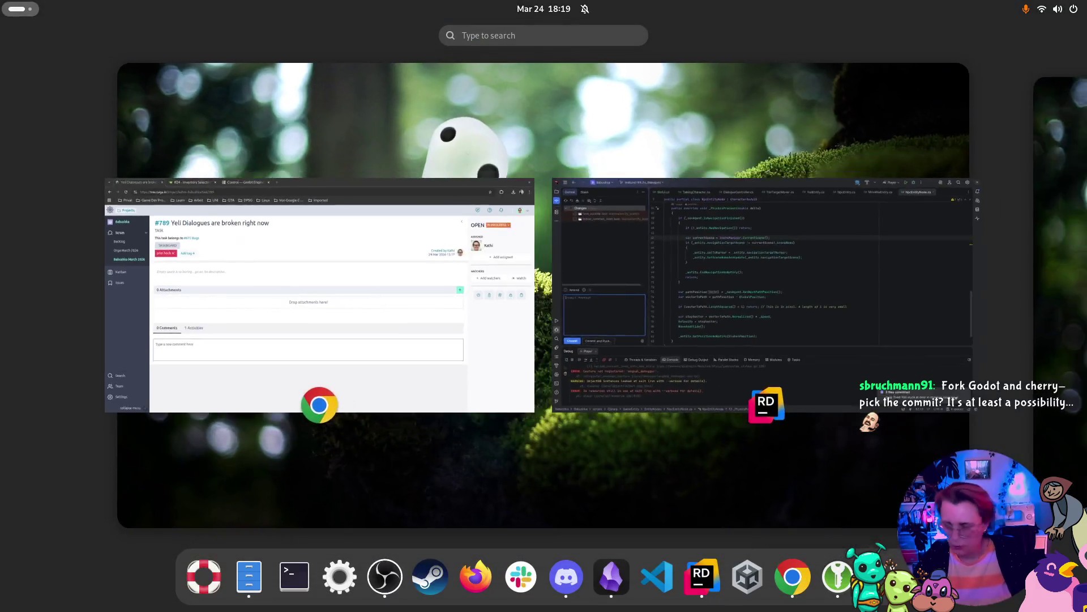
Toggle the Activities overview so the Godot Project Manager comes up over Rider.
{"action": "key", "text": "super"}
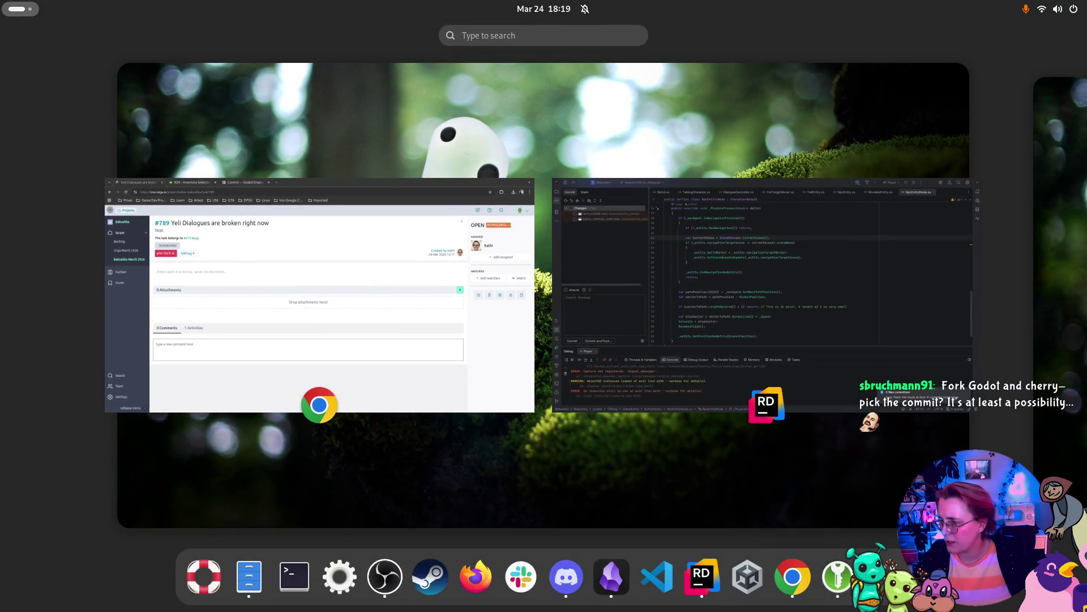
{"action": "key", "text": "super"}
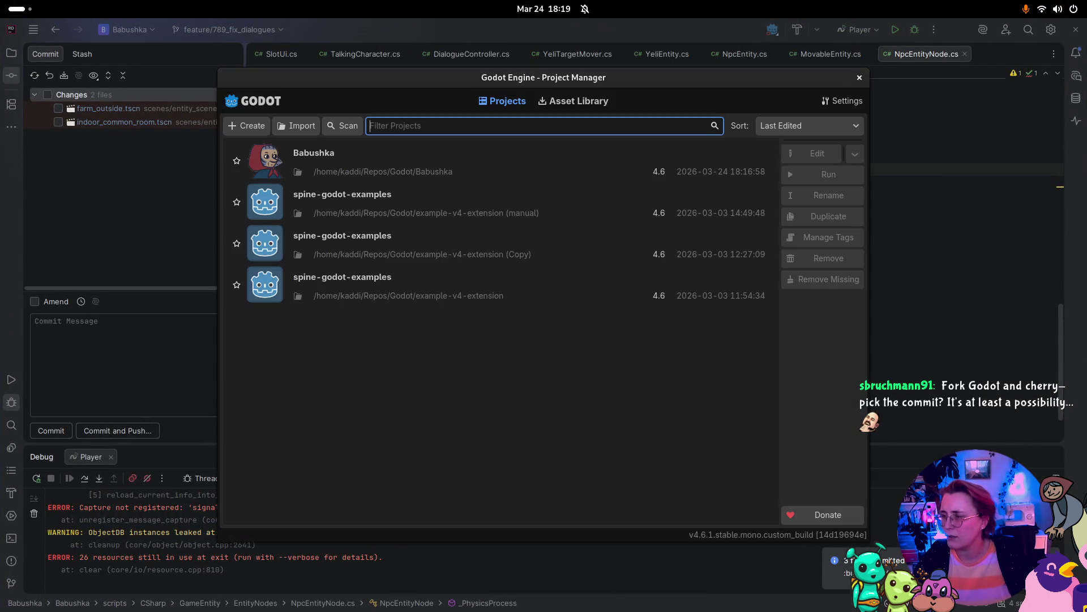
Open the Babushka project from the Project Manager list.
{"action": "double_click", "coordinate": [375, 163]}
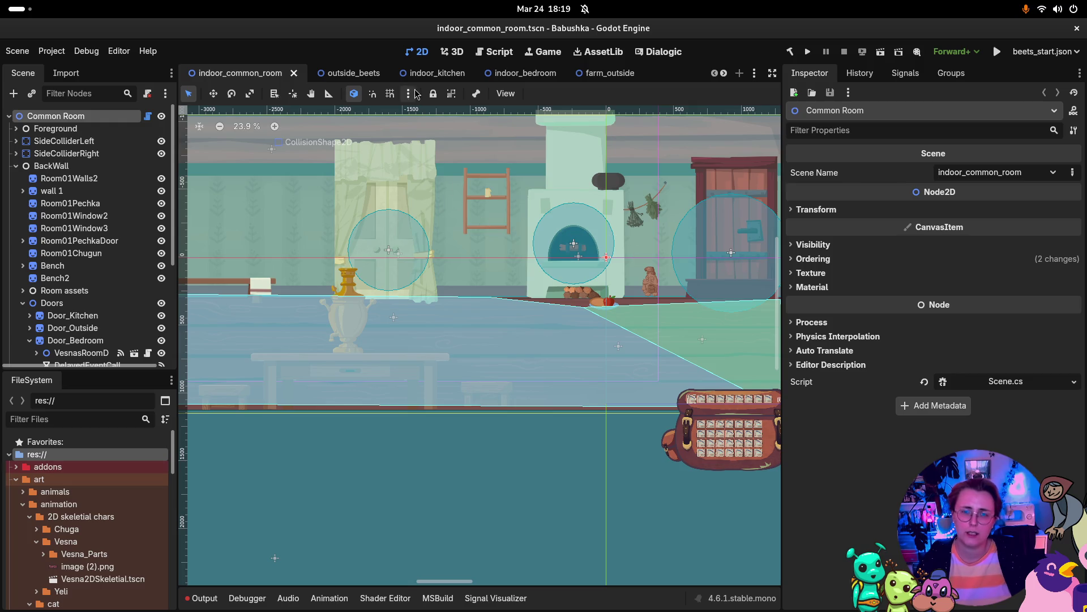
Check Door_Outside's children in indoor_common_room, then switch to the indoor_kitchen scene.
{"action": "left_click", "coordinate": [622, 74]}
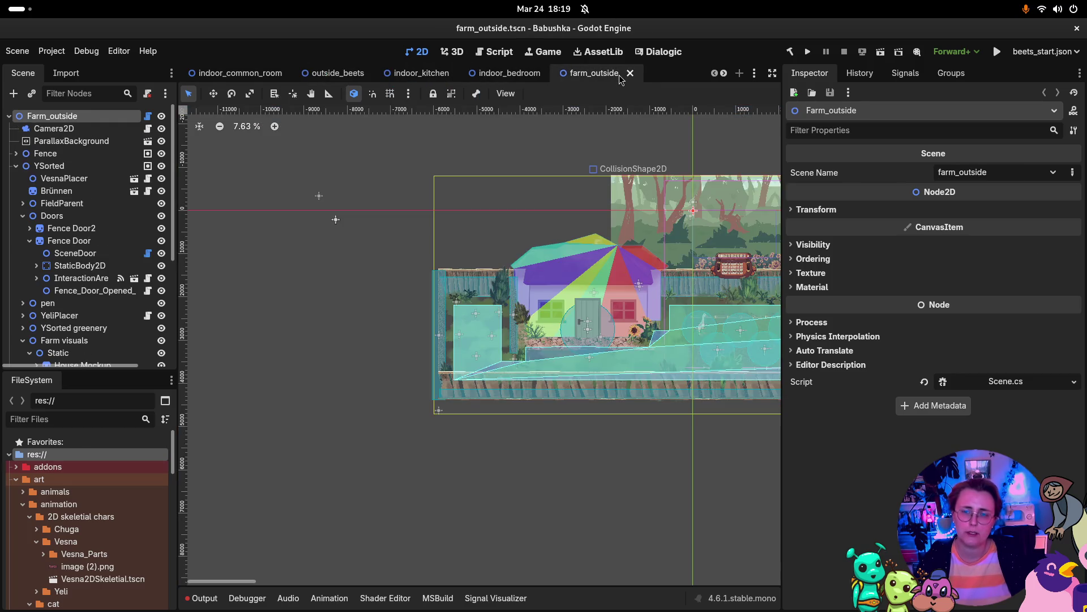
{"action": "left_click", "coordinate": [236, 74]}
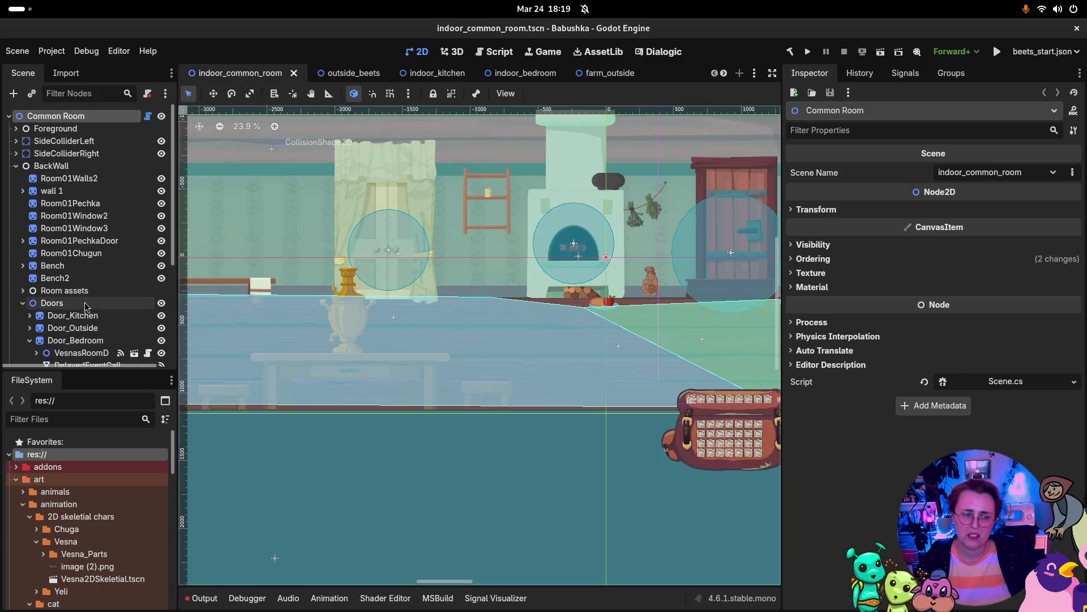
{"action": "scroll", "coordinate": [68, 255], "scroll_direction": "down", "scroll_amount": 3}
{"action": "left_click", "coordinate": [40, 272]}
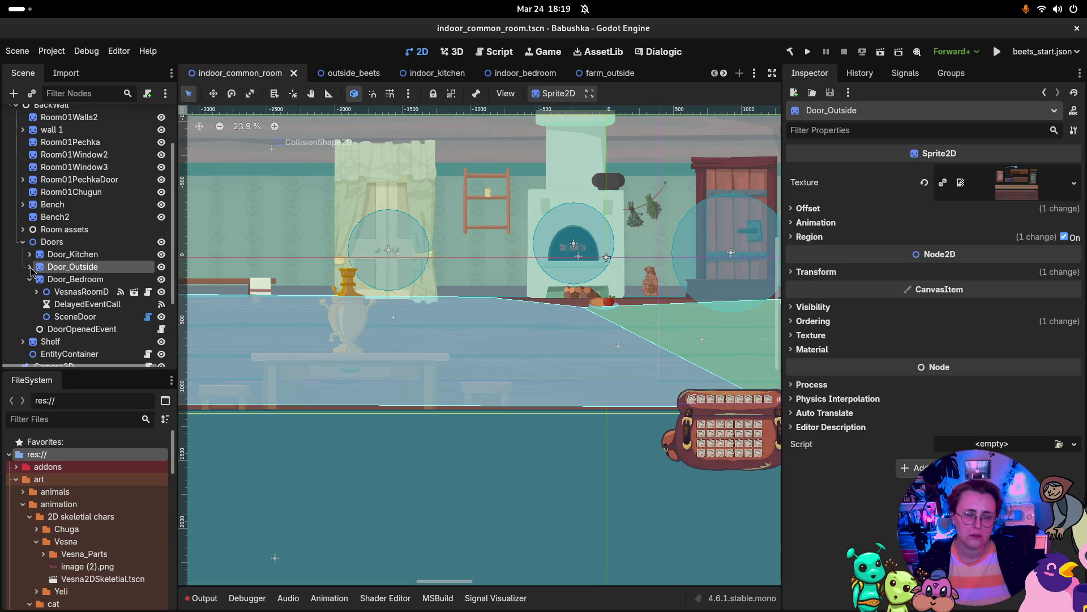
{"action": "left_click", "coordinate": [27, 267]}
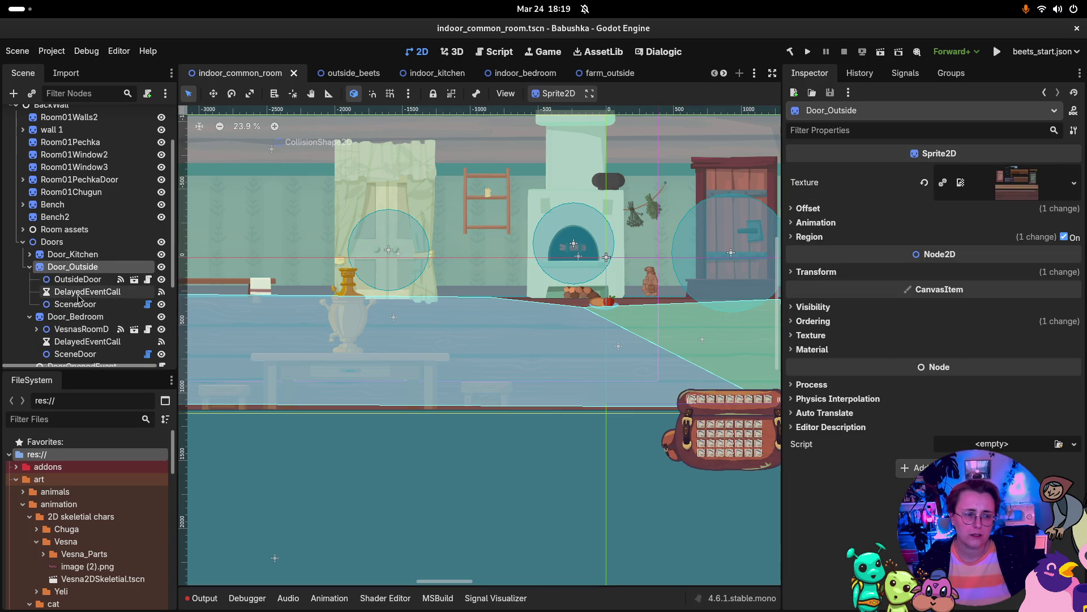
{"action": "left_click", "coordinate": [30, 268]}
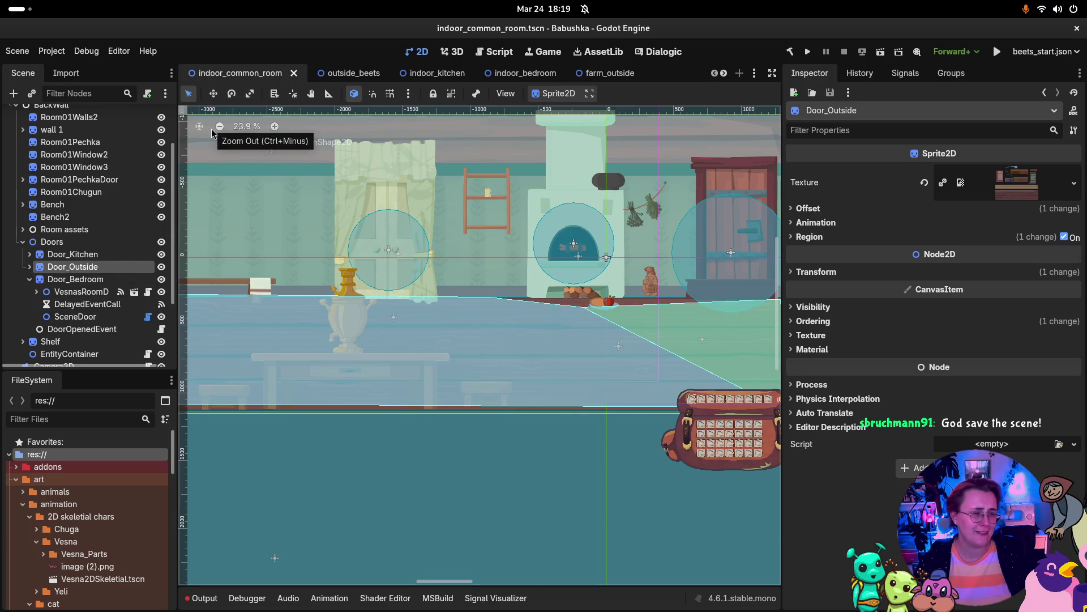
{"action": "left_click", "coordinate": [408, 72]}
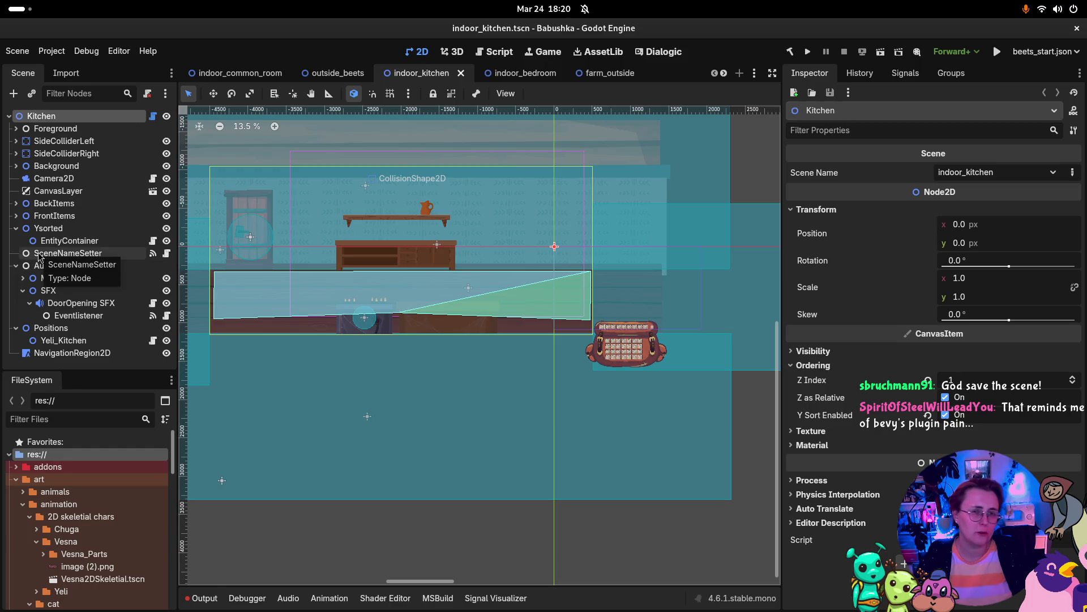
Expand the kitchen's Background group and select the Room01DoorL door node.
{"action": "left_click", "coordinate": [16, 229]}
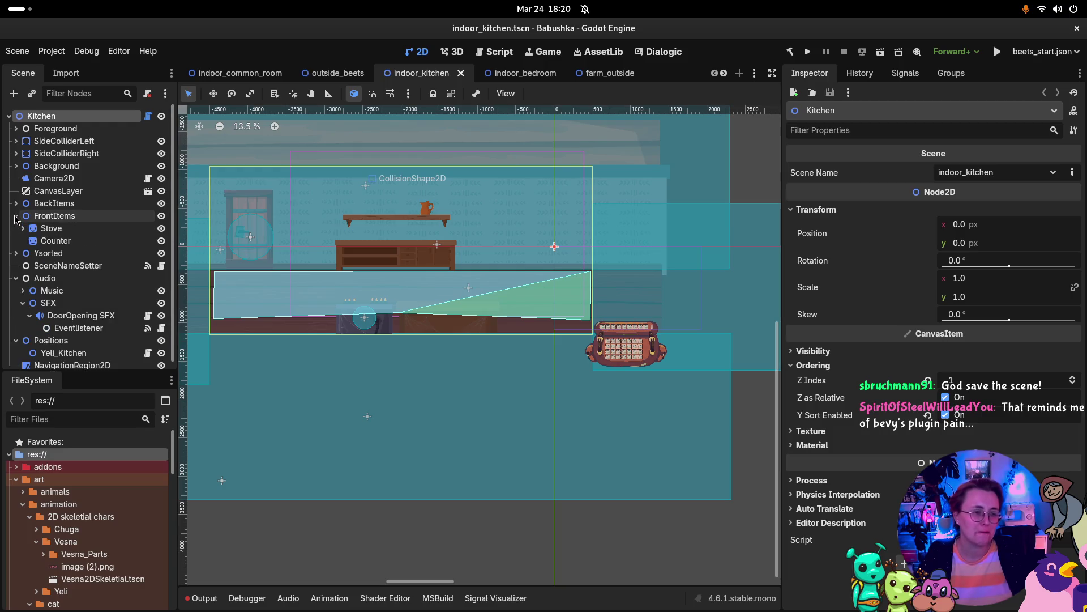
{"action": "left_click", "coordinate": [16, 203]}
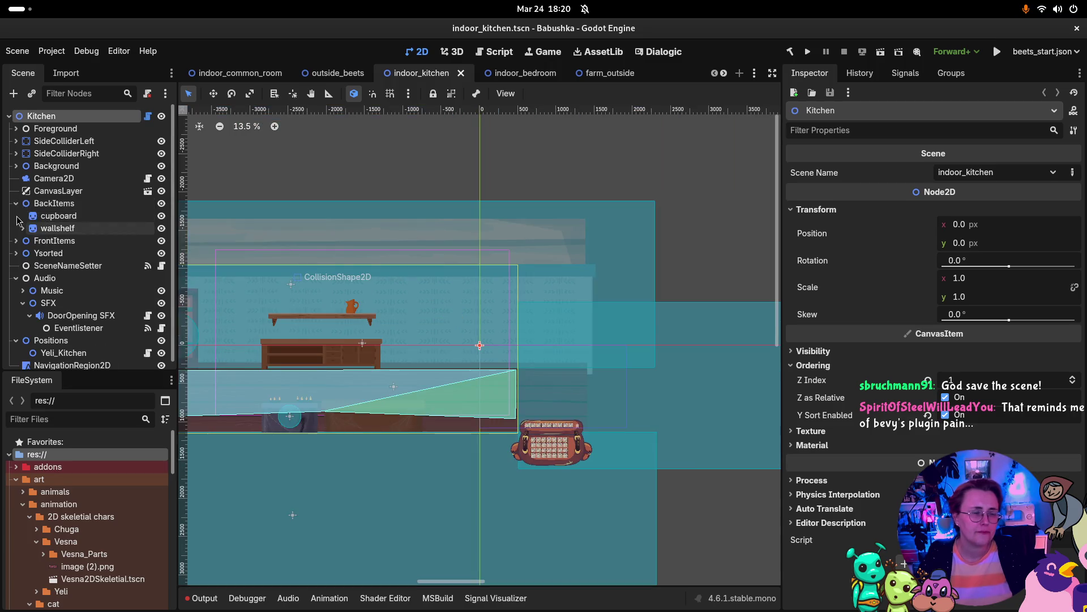
{"action": "left_click", "coordinate": [16, 204]}
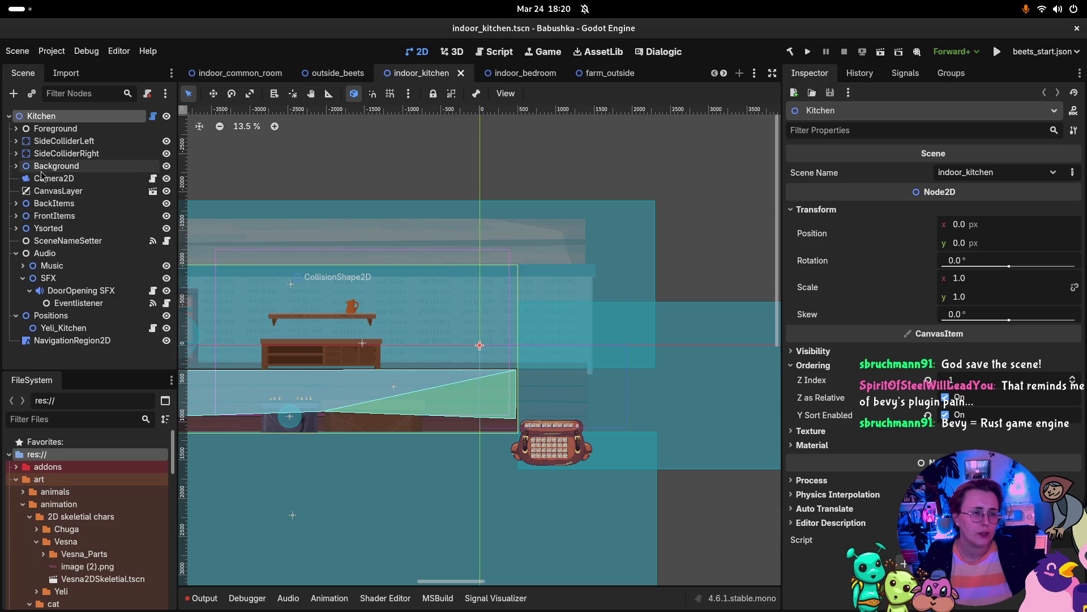
{"action": "left_click", "coordinate": [16, 166]}
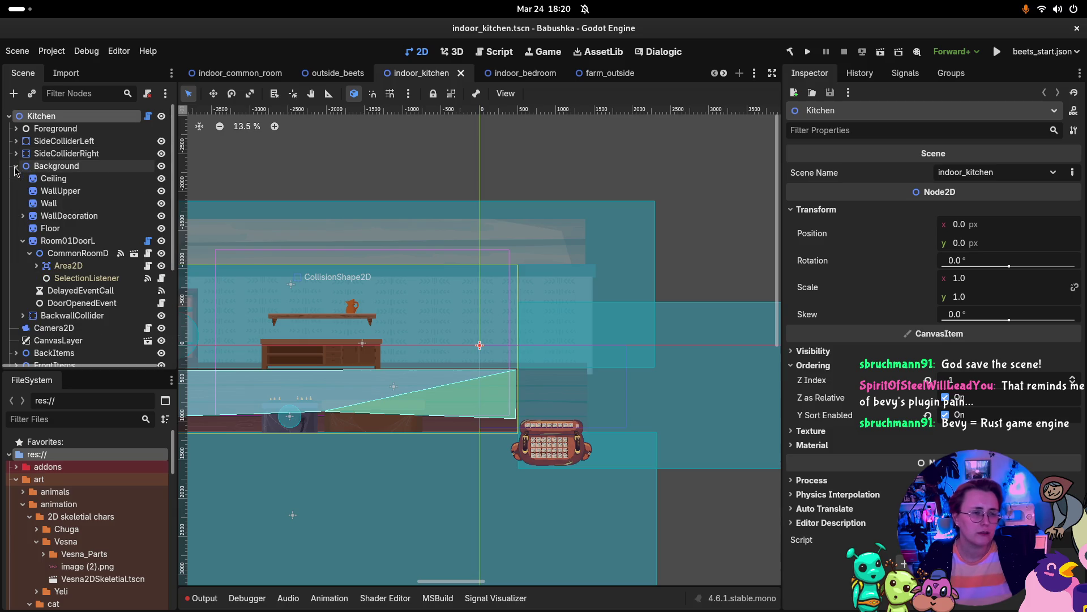
{"action": "left_click", "coordinate": [68, 241]}
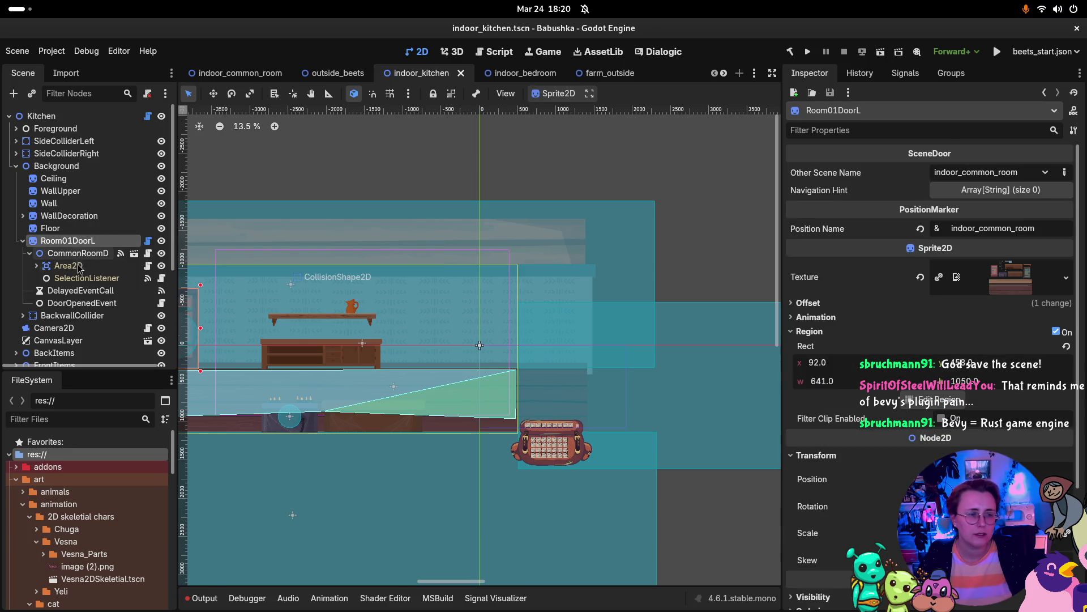
Add a Node2D child named SceneDoor under Room01DoorL.
{"action": "right_click", "coordinate": [80, 244]}
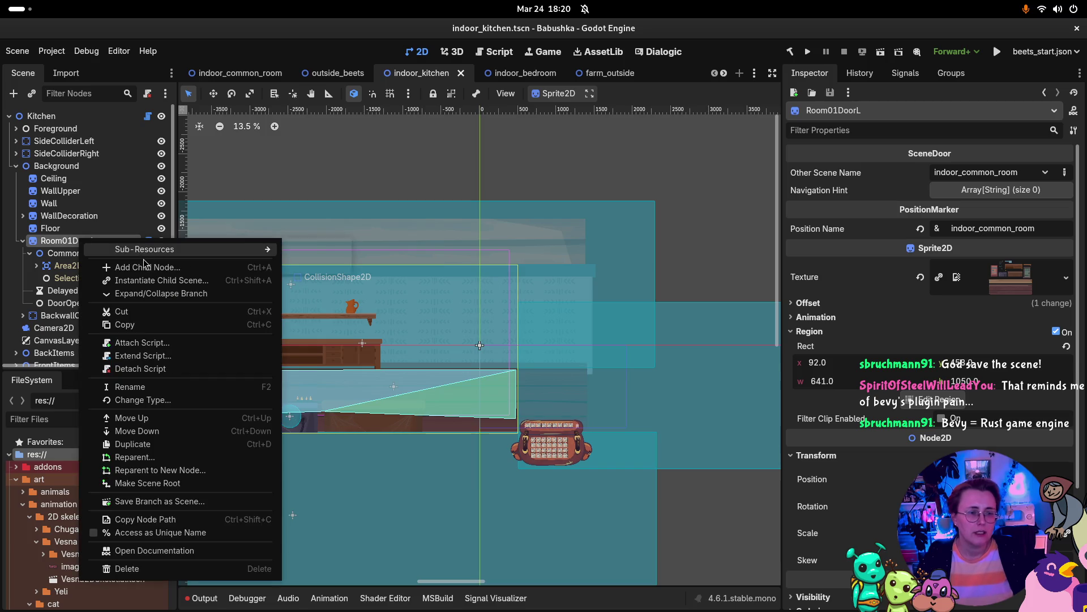
{"action": "left_click", "coordinate": [119, 266]}
{"action": "left_click", "coordinate": [451, 255]}
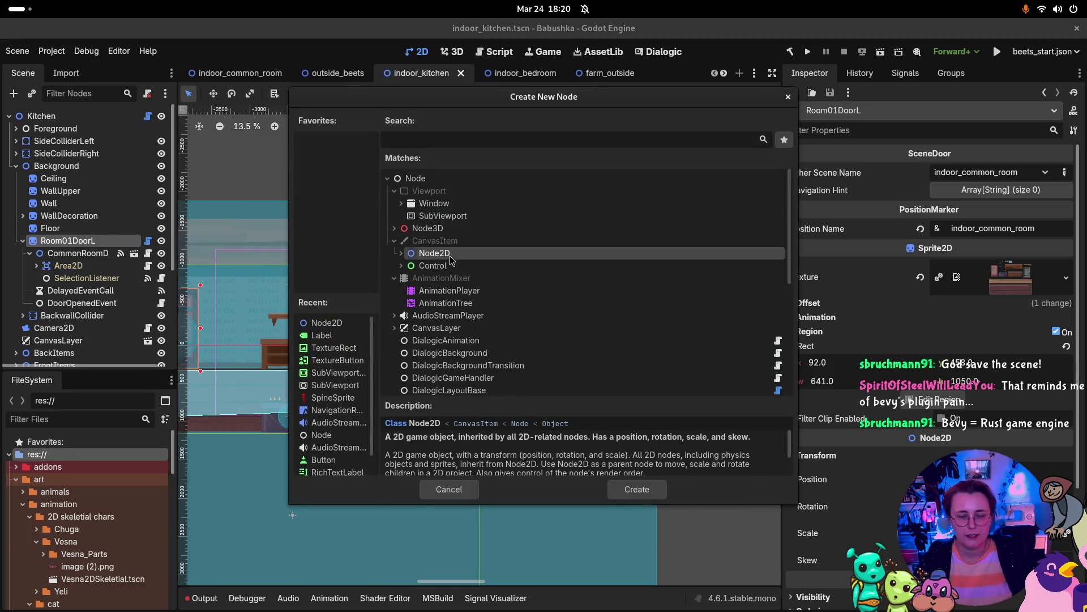
{"action": "left_click", "coordinate": [628, 492]}
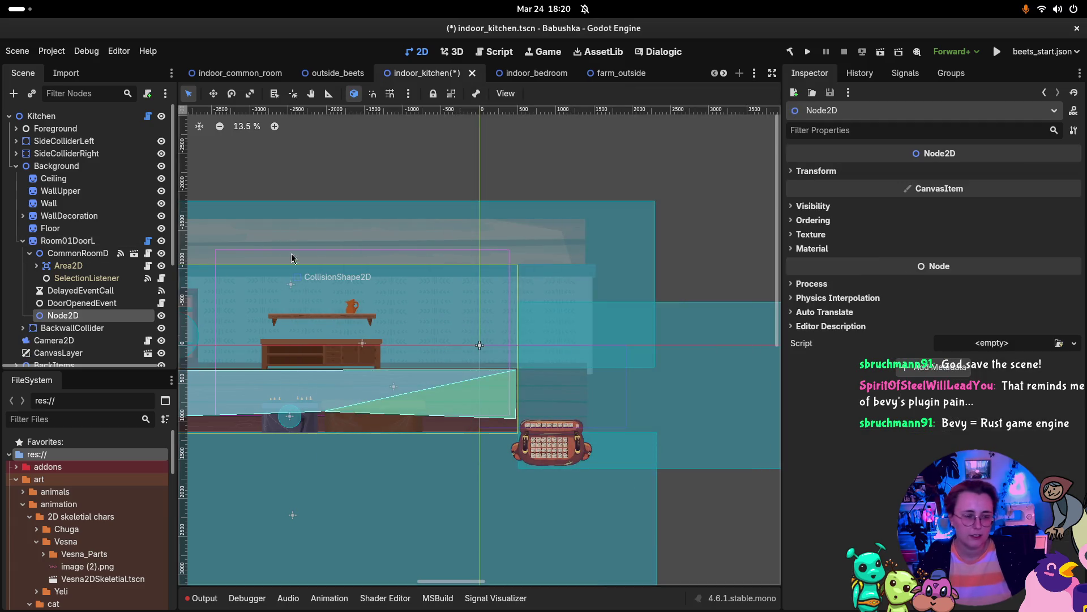
{"action": "double_click", "coordinate": [108, 318]}
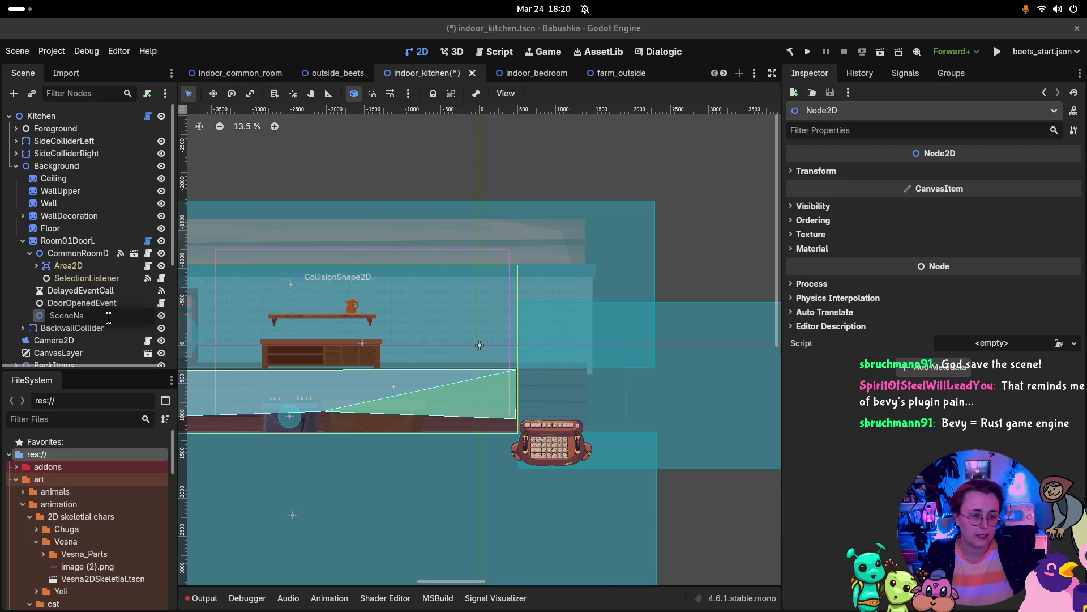
{"action": "type", "text": "Door"}
{"action": "key", "text": "Return"}
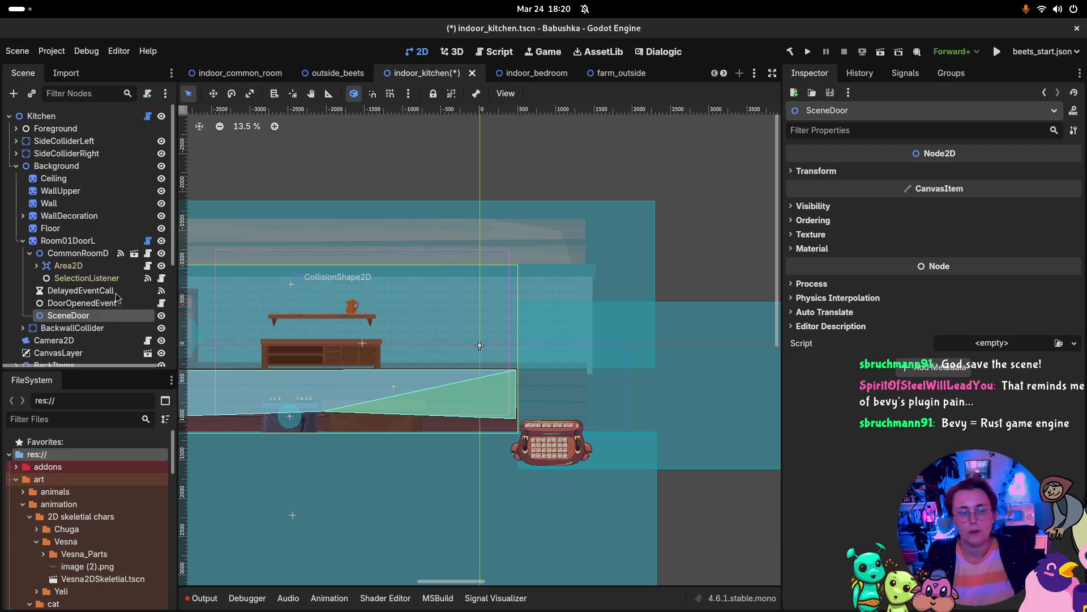
Attach SceneDoor.cs to SceneDoor with target scene indoor_common_room, then select DelayedEventCall.
{"action": "left_click", "coordinate": [1059, 344]}
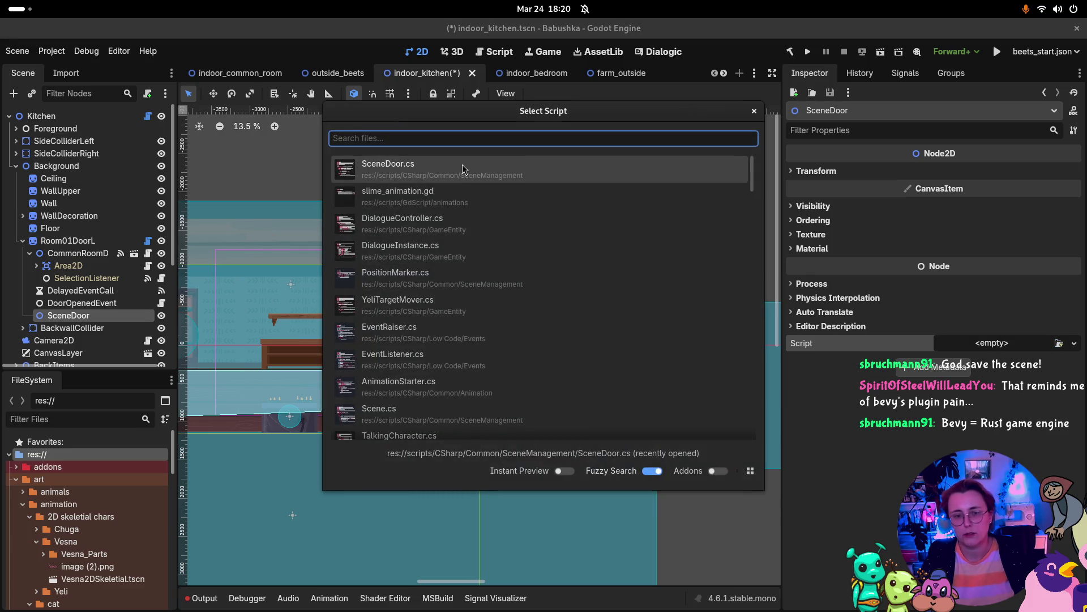
{"action": "double_click", "coordinate": [462, 164]}
{"action": "left_click", "coordinate": [1054, 172]}
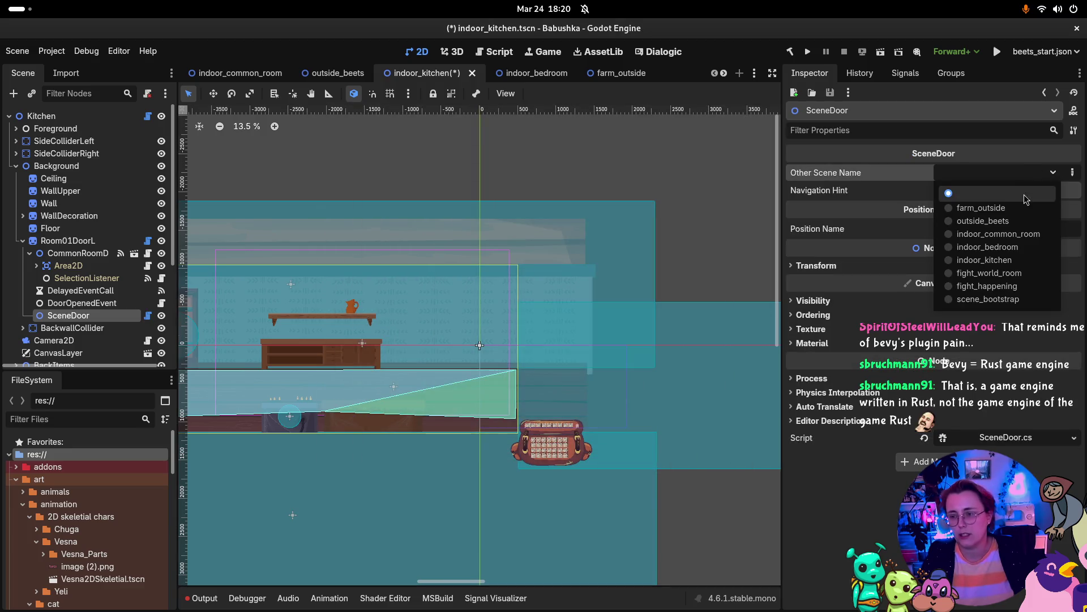
{"action": "left_click", "coordinate": [1019, 235]}
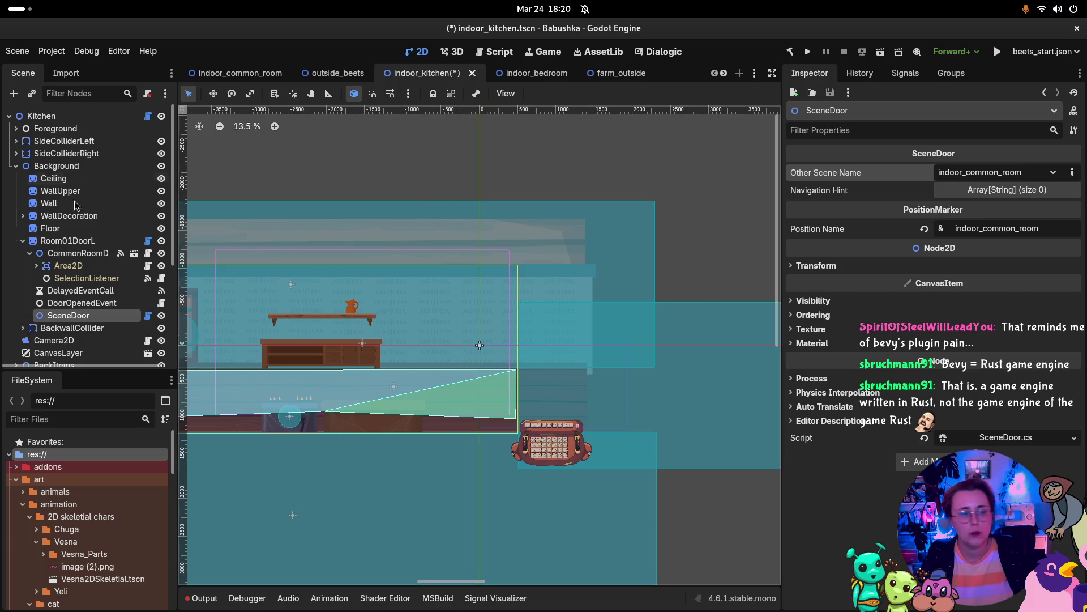
{"action": "left_click", "coordinate": [91, 304]}
{"action": "left_click", "coordinate": [87, 290]}
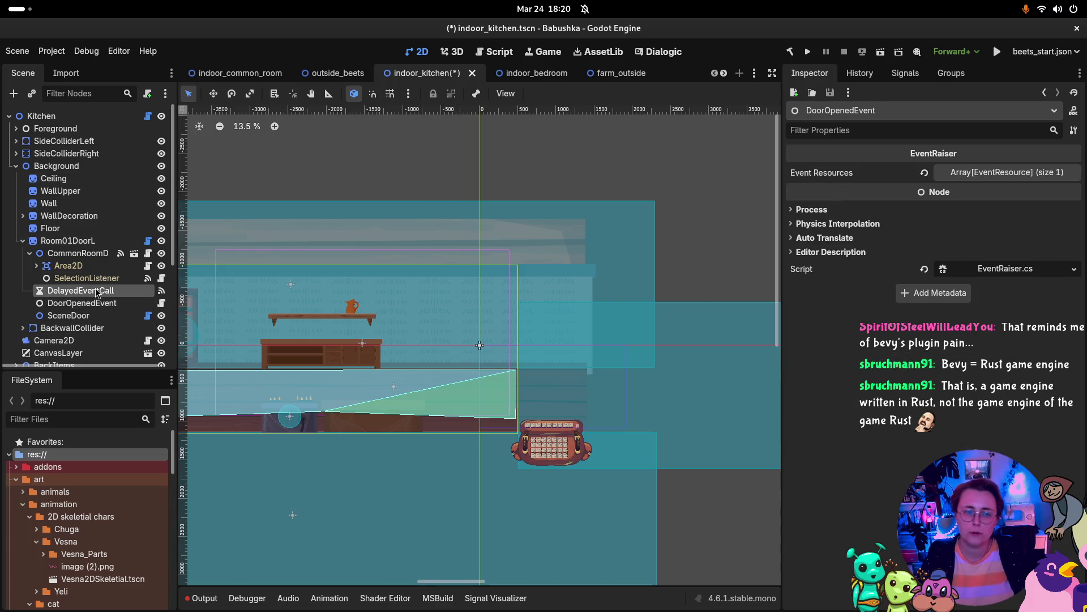
Replace DelayedEventCall's timeout connection with one calling UseByVesna on the SceneDoor node.
{"action": "left_click", "coordinate": [907, 73]}
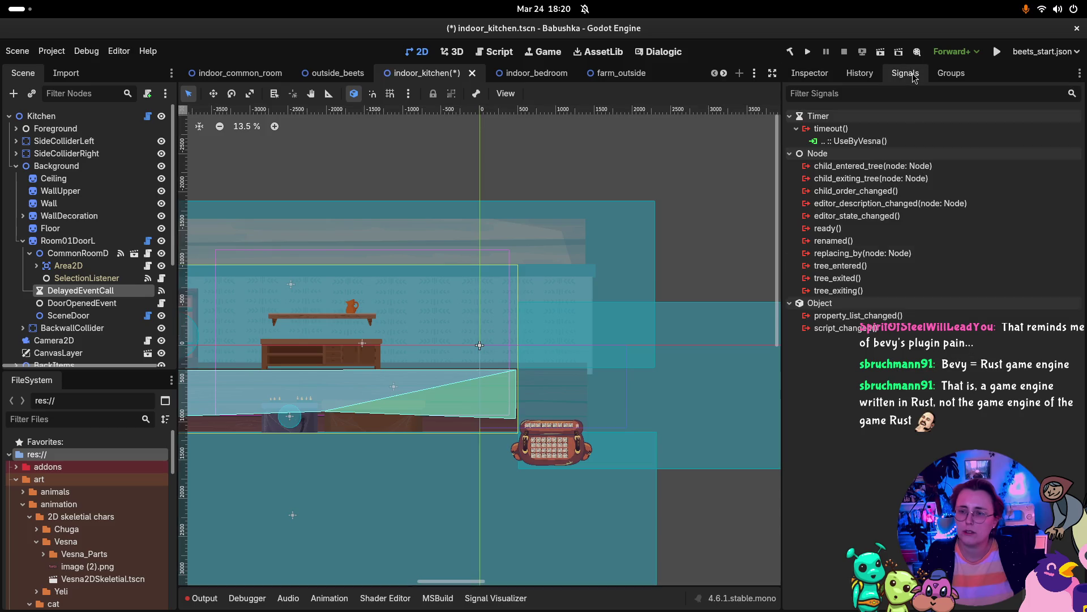
{"action": "key", "text": "Delete"}
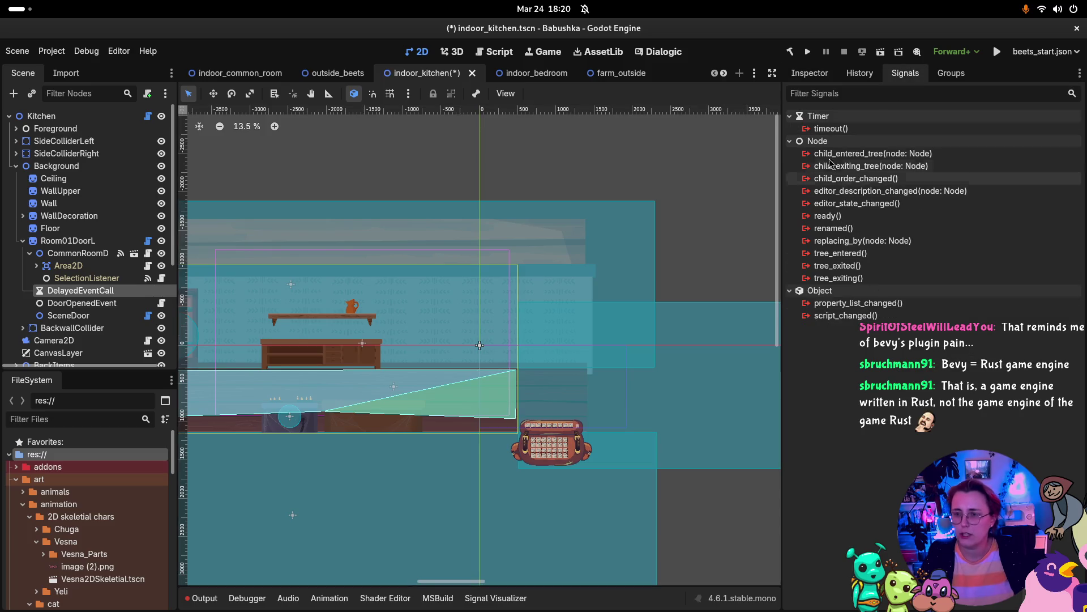
{"action": "key", "text": "Return"}
{"action": "scroll", "coordinate": [567, 283], "scroll_direction": "down", "scroll_amount": 5}
{"action": "scroll", "coordinate": [567, 289], "scroll_direction": "down", "scroll_amount": 5}
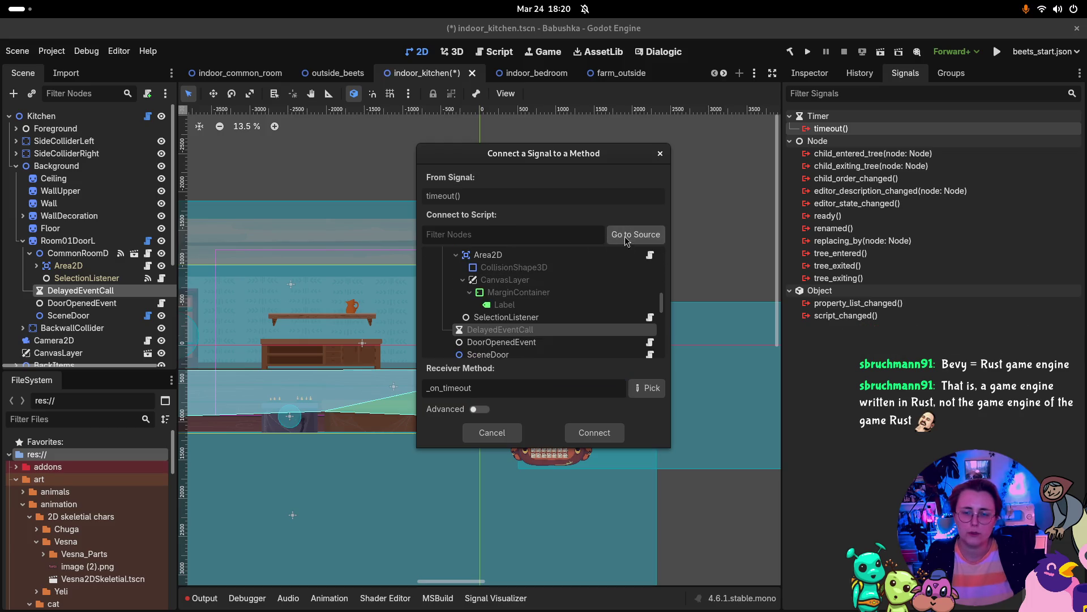
{"action": "left_click", "coordinate": [657, 389]}
{"action": "left_click", "coordinate": [485, 186]}
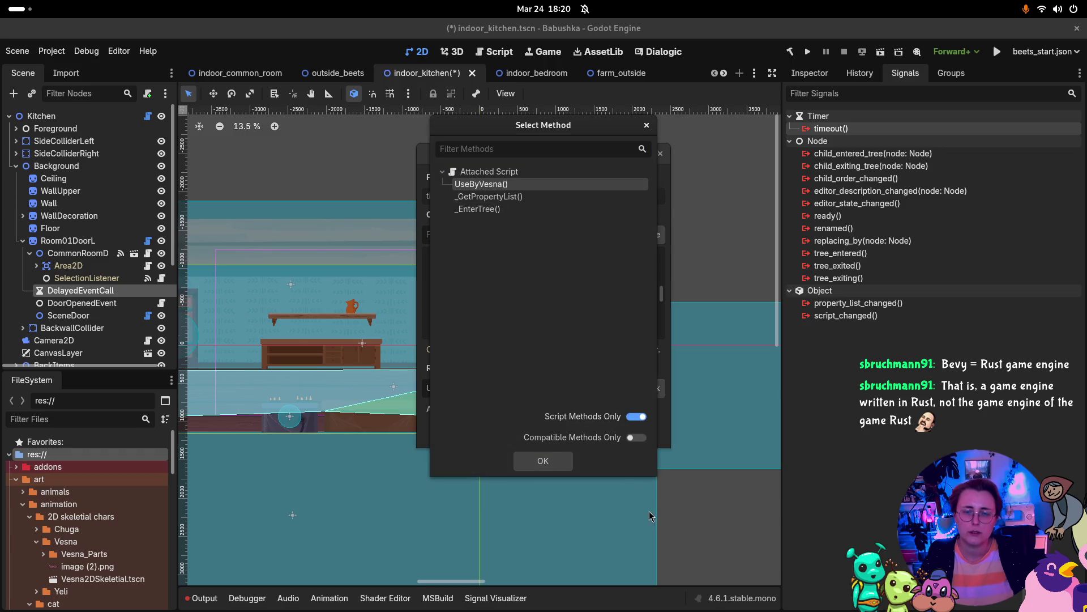
{"action": "left_click", "coordinate": [564, 462]}
{"action": "left_click", "coordinate": [591, 434]}
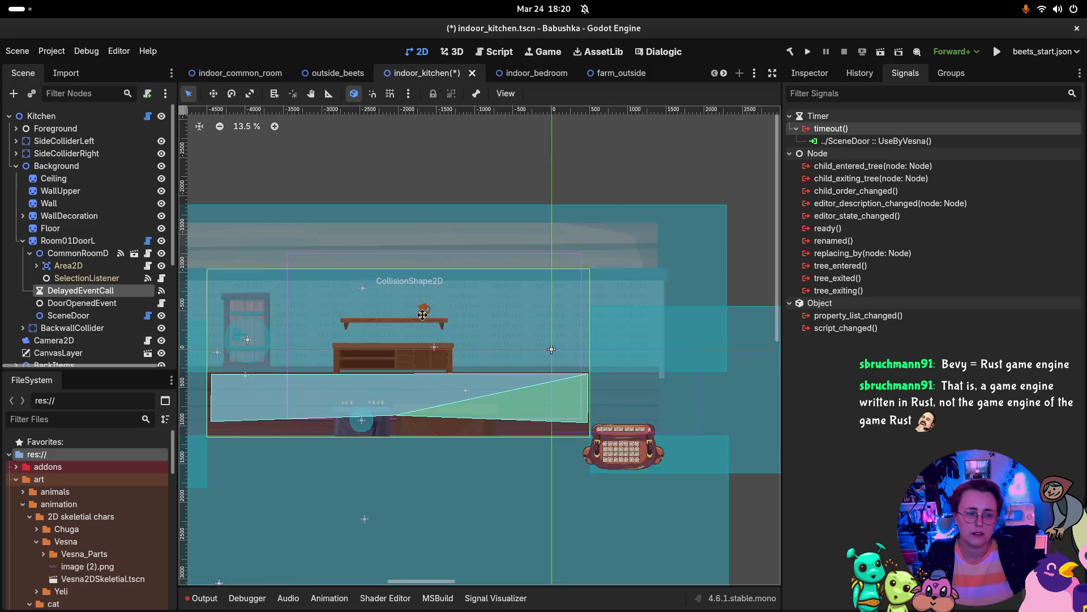
{"action": "left_click", "coordinate": [74, 315]}
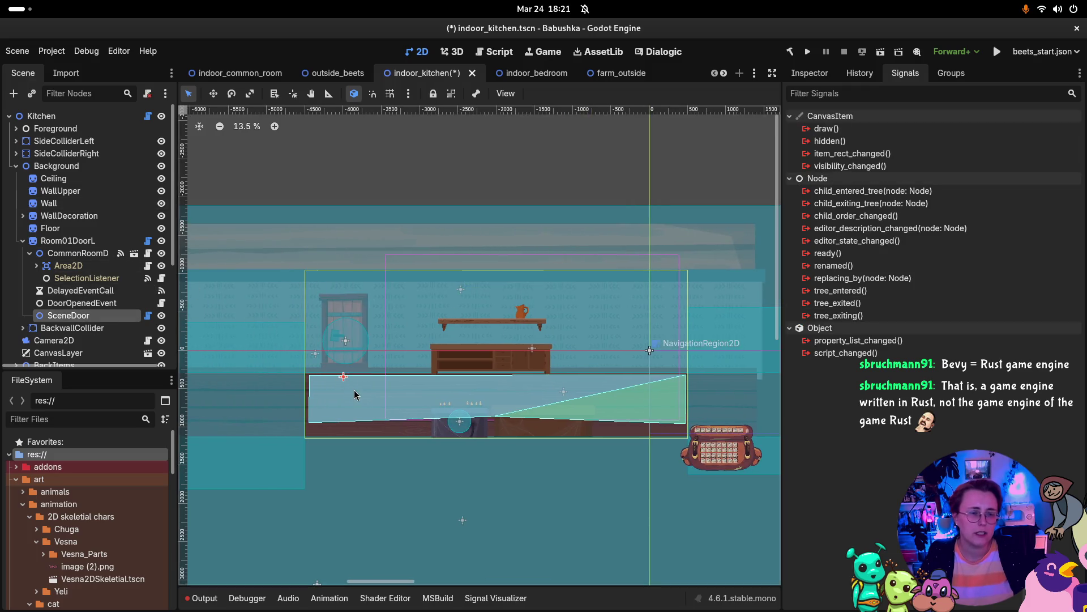
Review Room01DoorL in the Inspector and save indoor_kitchen with Ctrl+S.
{"action": "left_click", "coordinate": [68, 241]}
{"action": "left_click", "coordinate": [809, 73]}
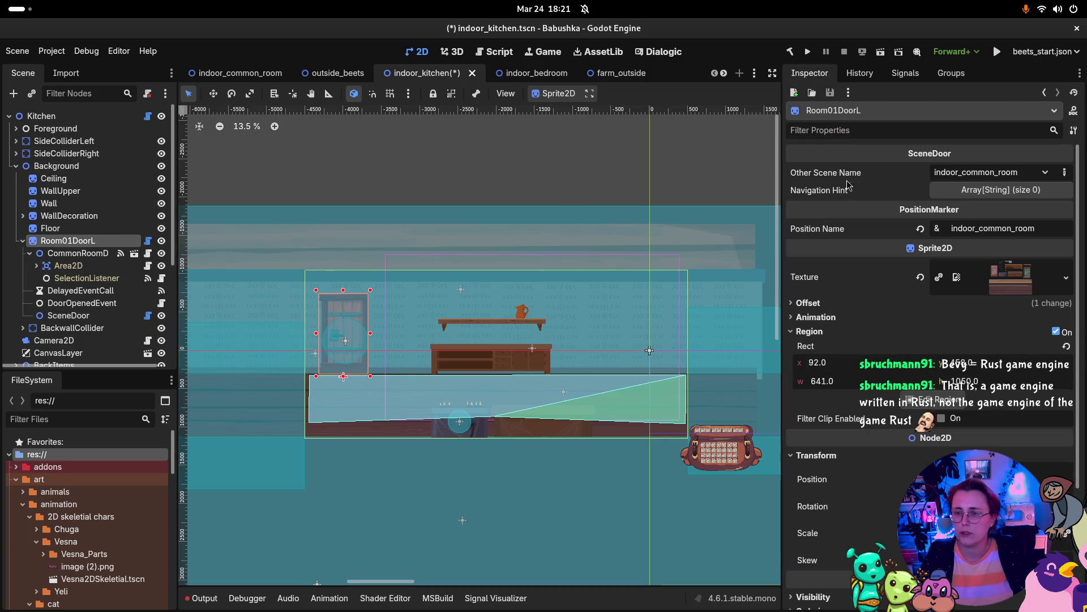
{"action": "scroll", "coordinate": [929, 311], "scroll_direction": "down", "scroll_amount": 3}
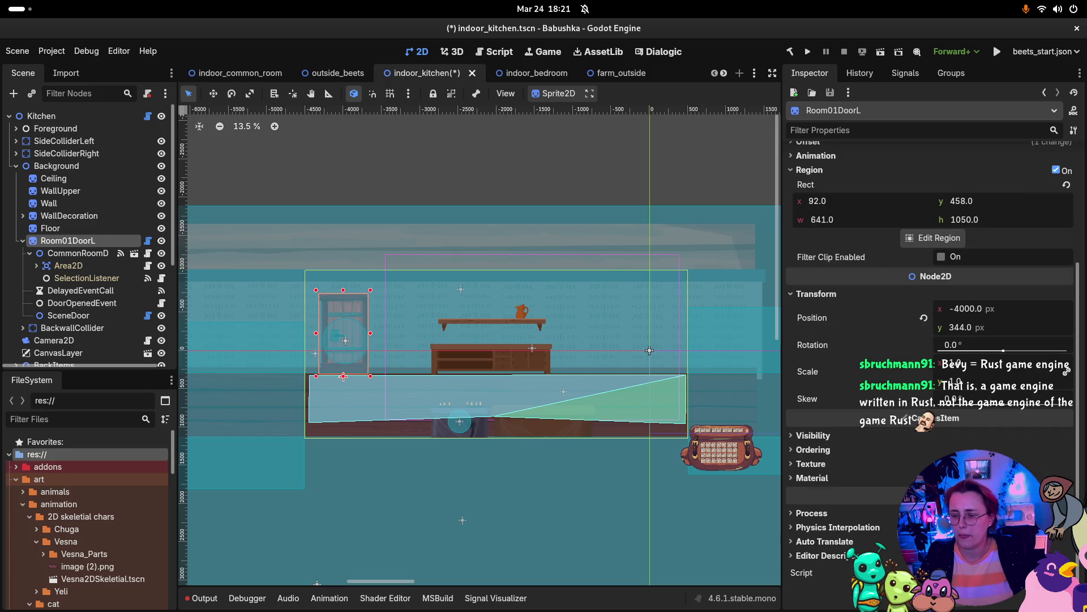
{"action": "key", "text": "ctrl+s"}
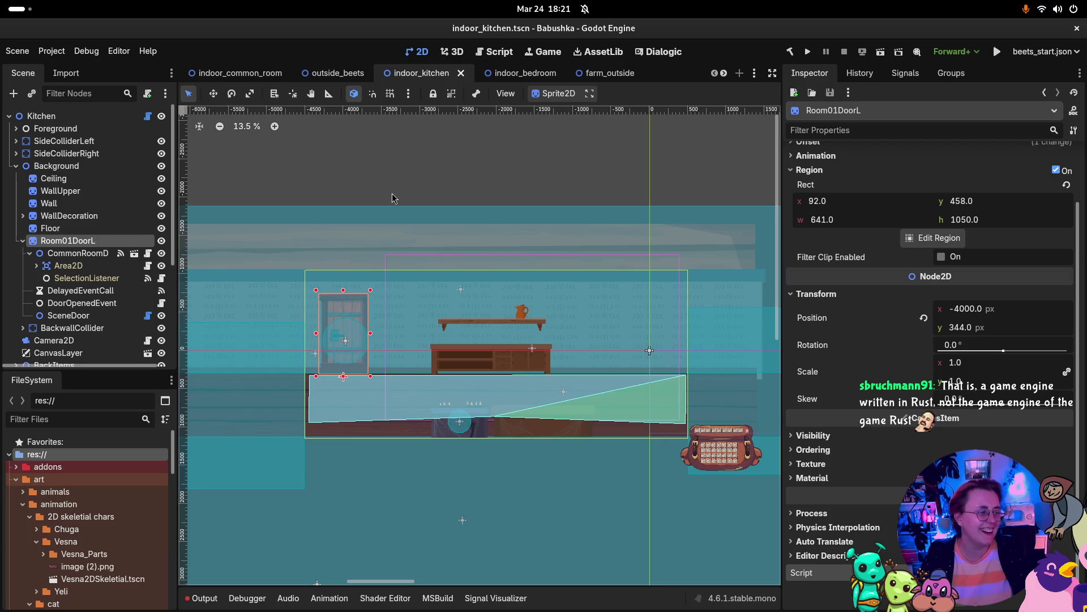
Switch to the indoor_bedroom scene and select its DoorInteraction node.
{"action": "left_click", "coordinate": [513, 74]}
{"action": "scroll", "coordinate": [244, 226], "scroll_direction": "left", "scroll_amount": 2}
{"action": "scroll", "coordinate": [243, 225], "scroll_direction": "up", "scroll_amount": 2}
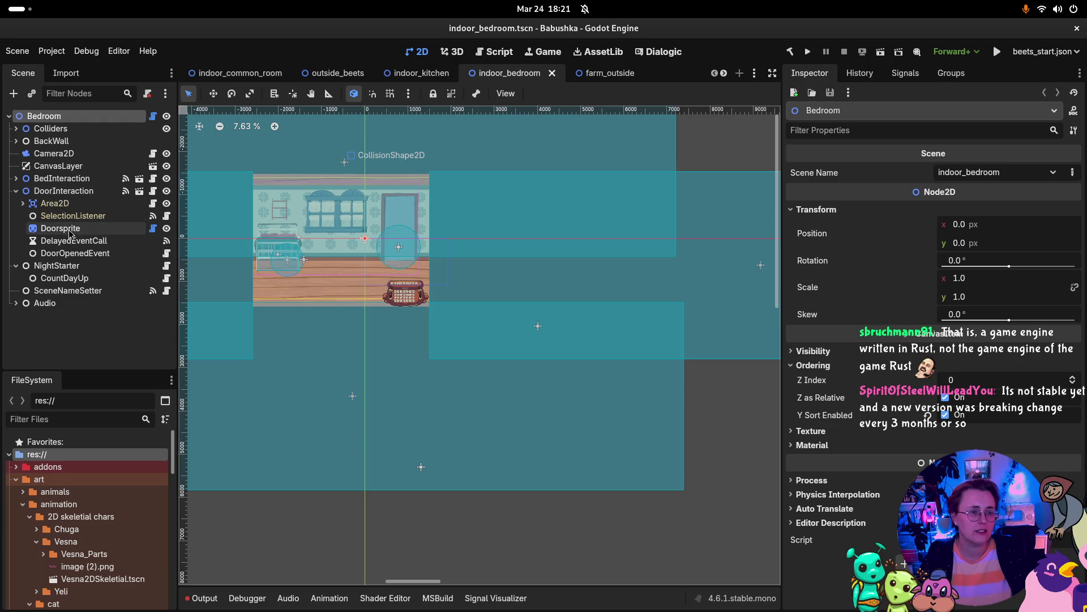
{"action": "left_click", "coordinate": [75, 196]}
{"action": "scroll", "coordinate": [1065, 369], "scroll_direction": "down", "scroll_amount": 3}
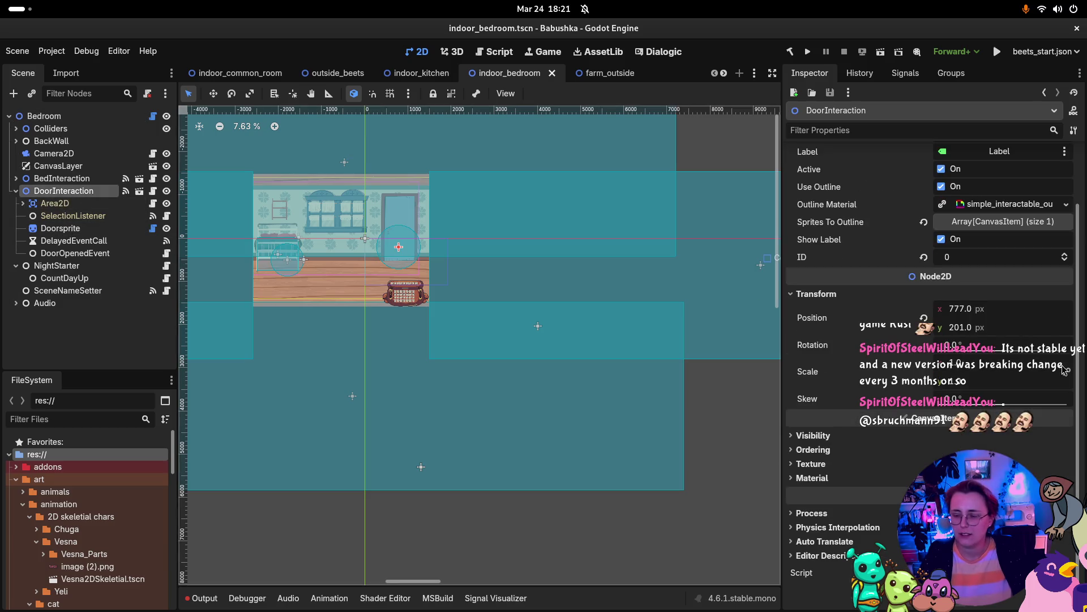
Add a Node2D child under DoorInteraction and name it SceneDoor.
{"action": "key", "text": "ctrl+a"}
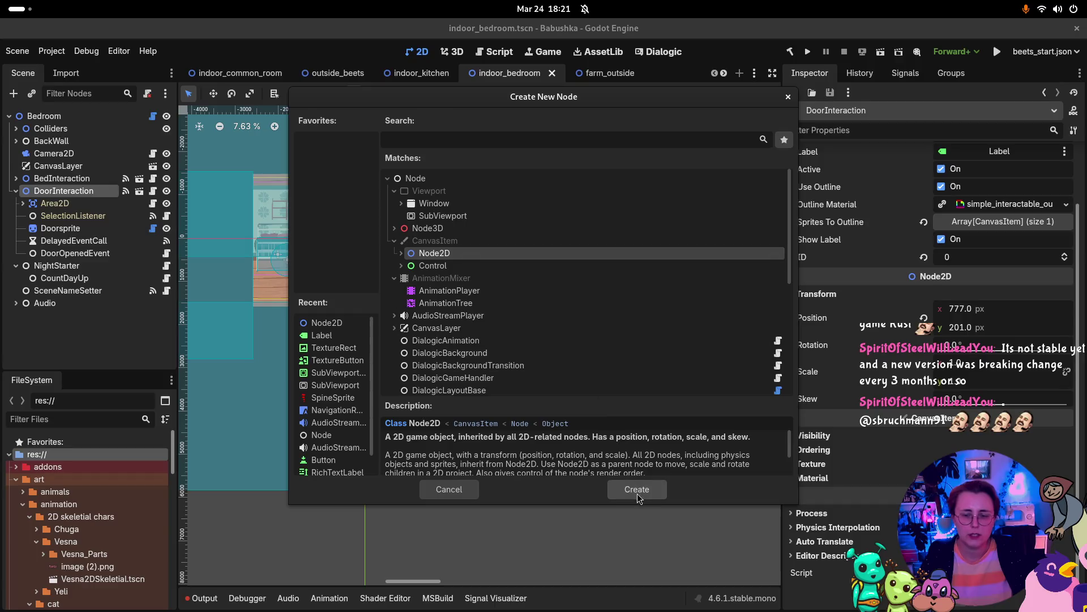
{"action": "left_click", "coordinate": [637, 490]}
{"action": "double_click", "coordinate": [113, 265]}
{"action": "type", "text": "SceneDoor"}
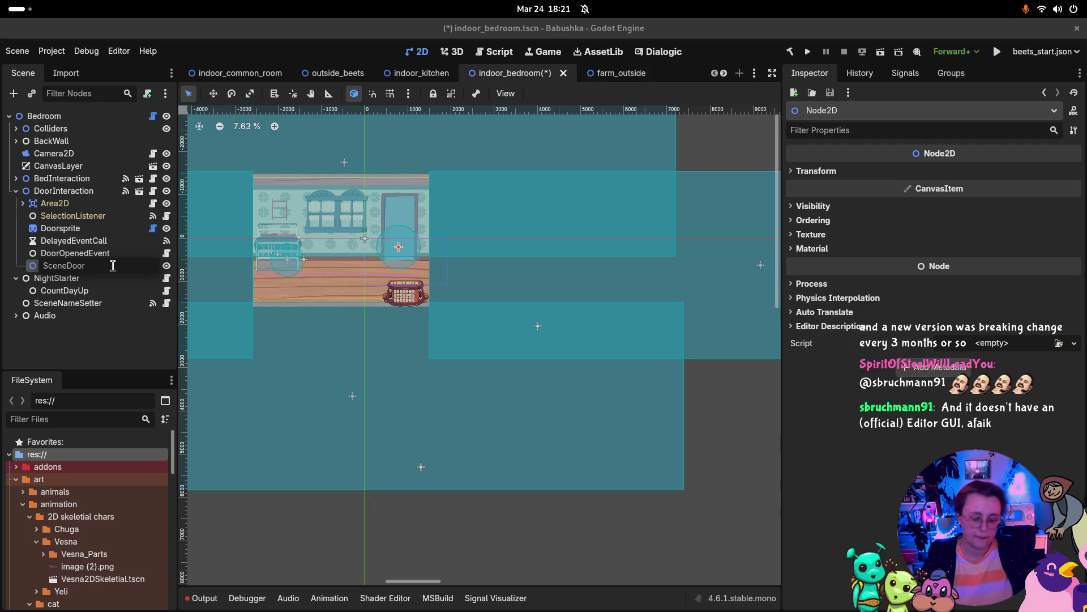
{"action": "key", "text": "Return"}
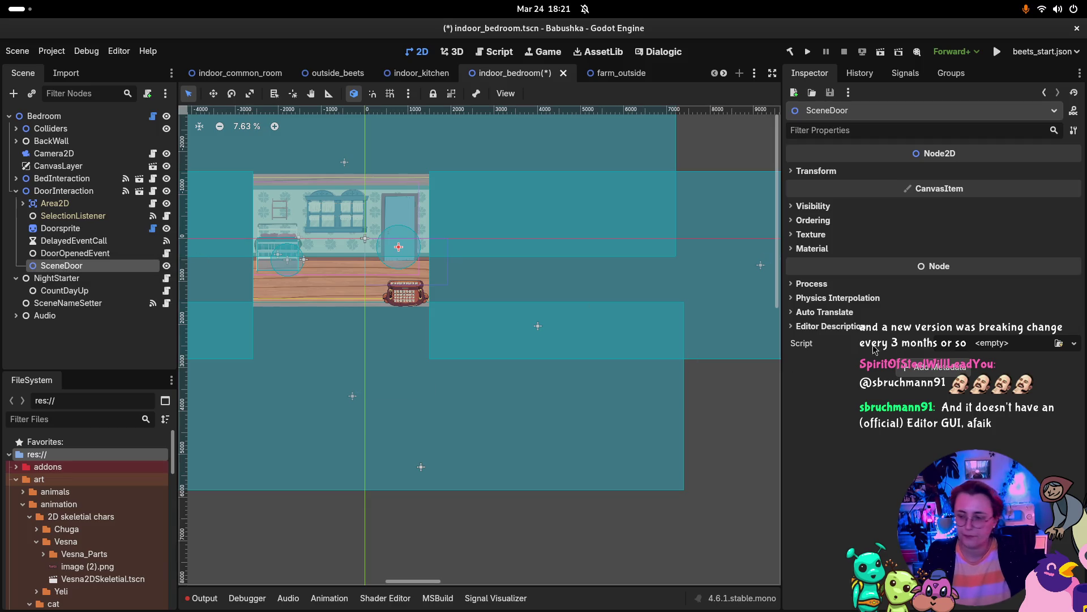
Attach SceneDoor.cs to SceneDoor and set its target scene to indoor_common_room.
{"action": "left_click", "coordinate": [1059, 343]}
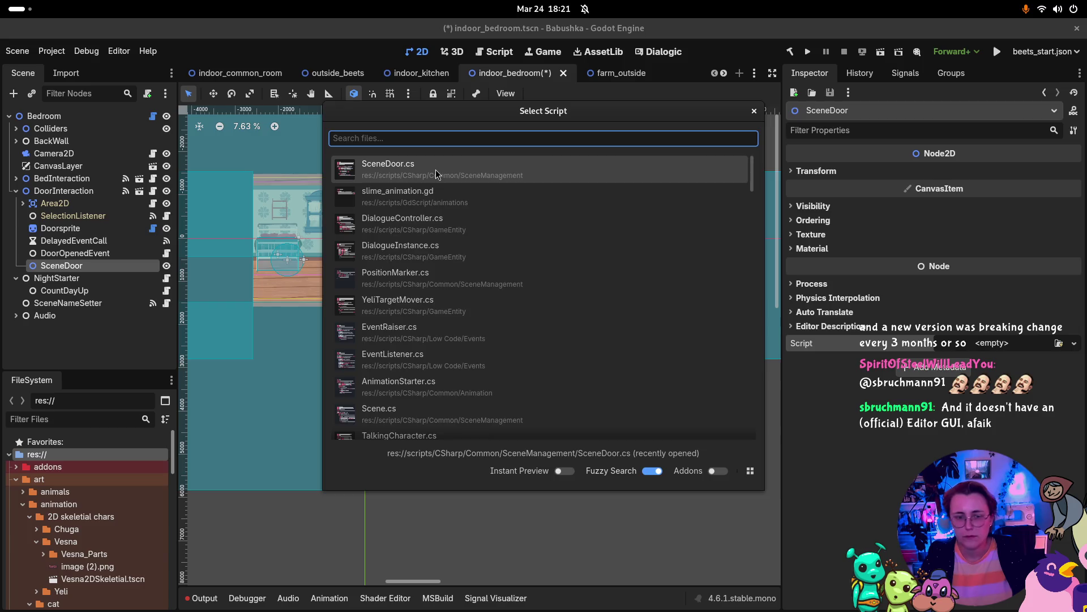
{"action": "key", "text": "Return"}
{"action": "left_click", "coordinate": [1052, 175]}
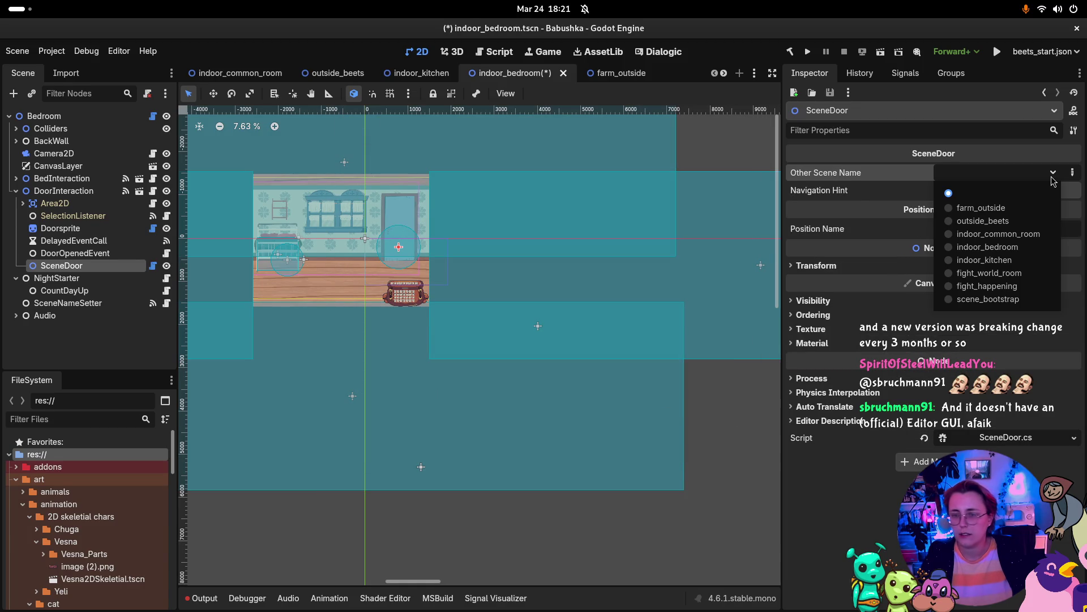
{"action": "left_click", "coordinate": [1014, 235]}
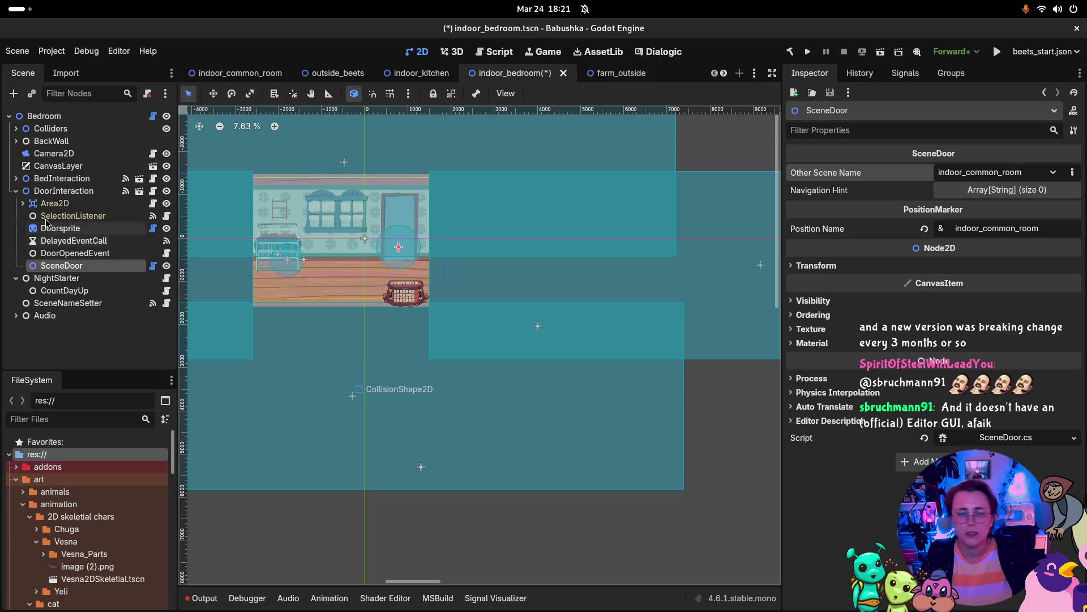
{"action": "left_click", "coordinate": [66, 230]}
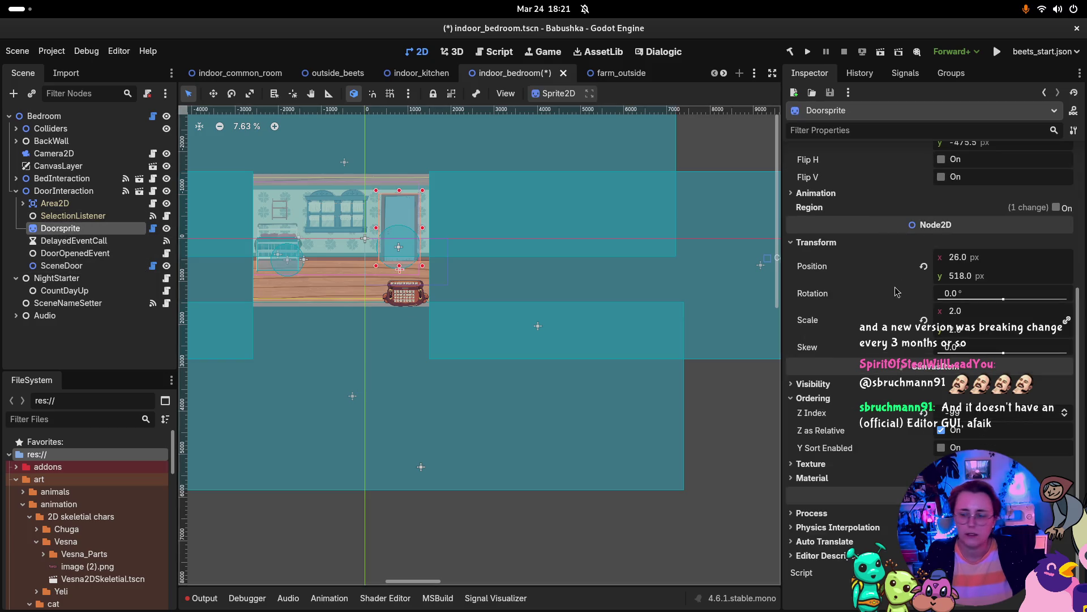
{"action": "scroll", "coordinate": [1018, 203], "scroll_direction": "up", "scroll_amount": 3}
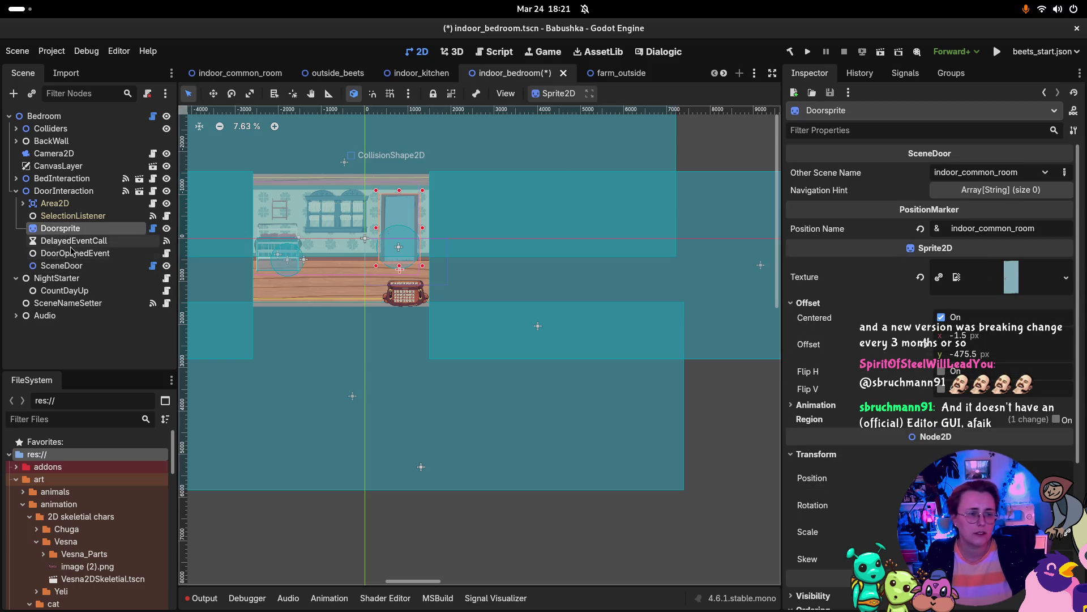
Replace DelayedEventCall's timeout connection to Doorsprite with one calling SceneDoor's UseByVesna.
{"action": "left_click", "coordinate": [74, 253]}
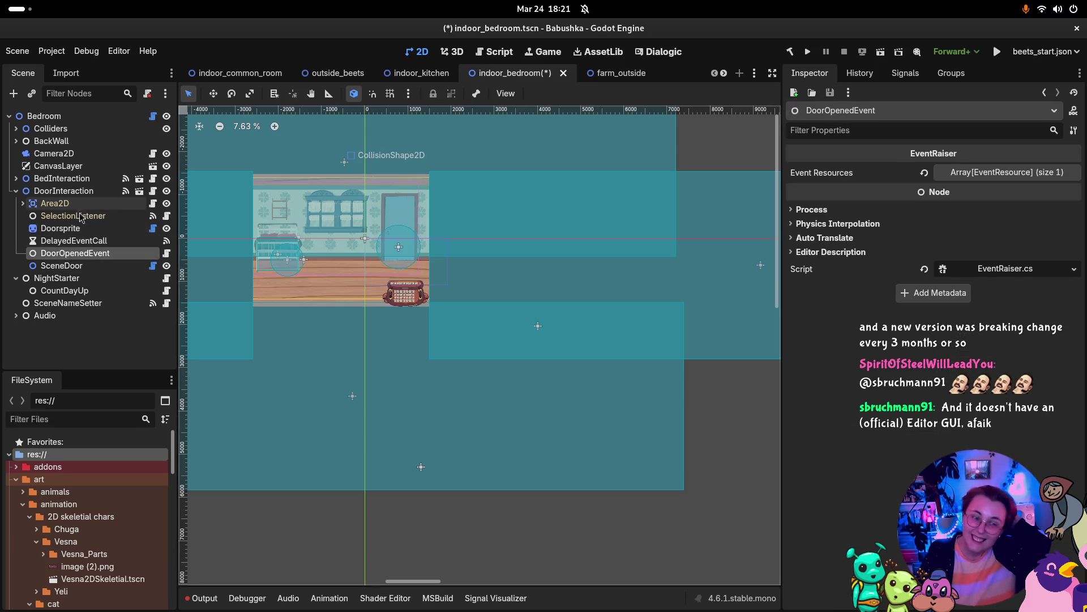
{"action": "left_click", "coordinate": [73, 240]}
{"action": "left_click", "coordinate": [856, 77]}
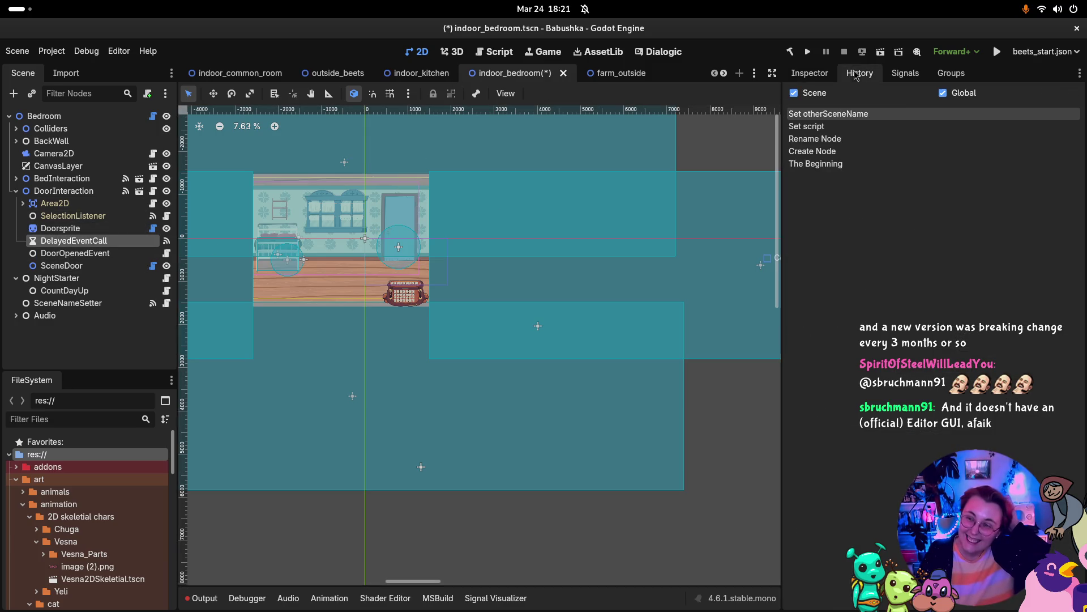
{"action": "left_click", "coordinate": [905, 73]}
{"action": "key", "text": "Delete"}
{"action": "key", "text": "Return"}
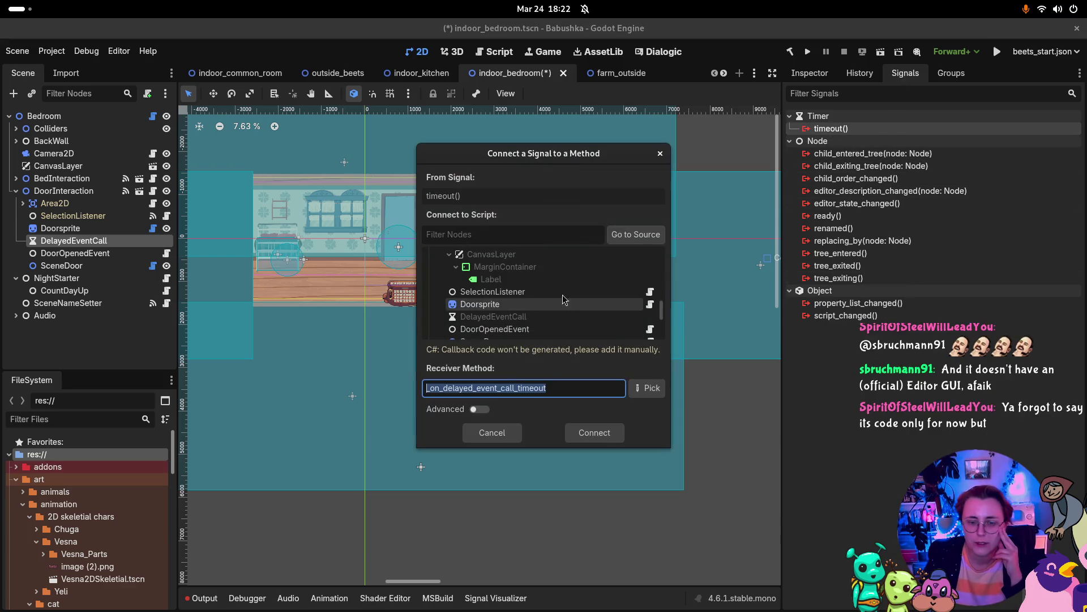
{"action": "left_click", "coordinate": [509, 272]}
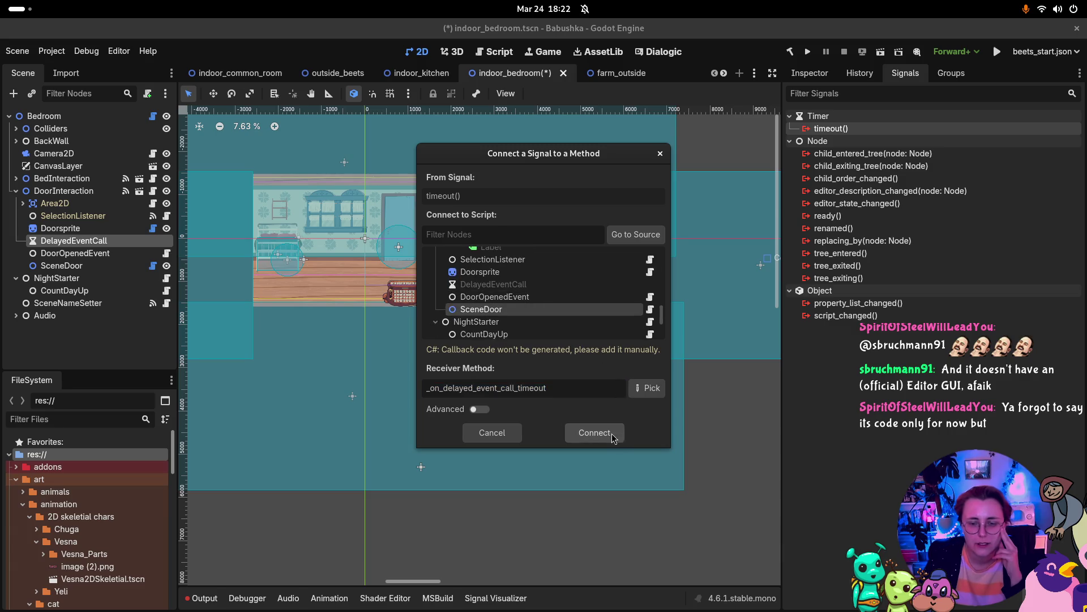
{"action": "left_click", "coordinate": [648, 388]}
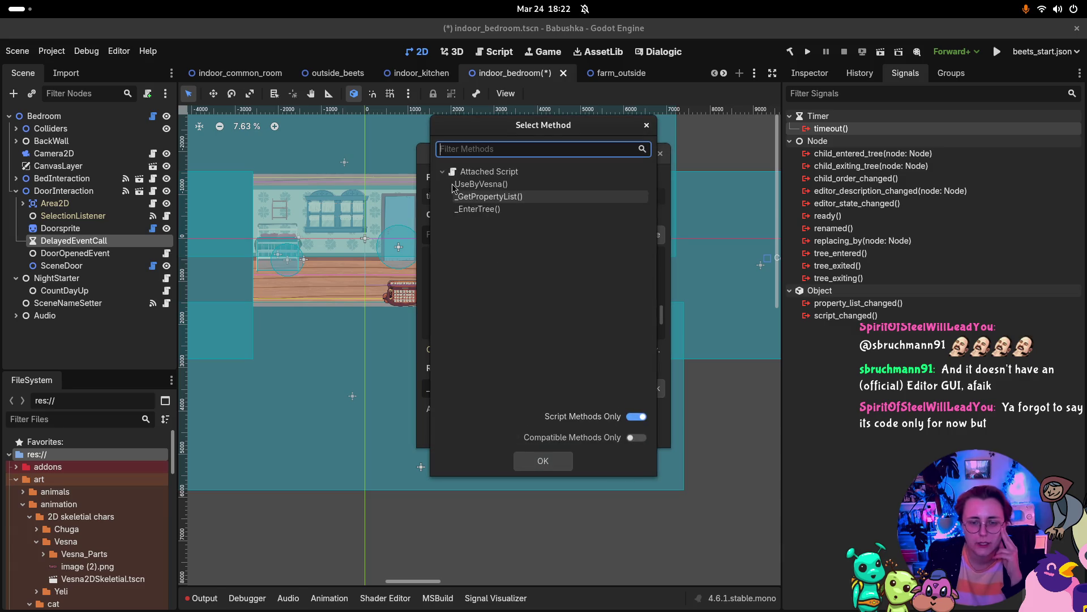
{"action": "left_click", "coordinate": [555, 461]}
{"action": "left_click", "coordinate": [614, 437]}
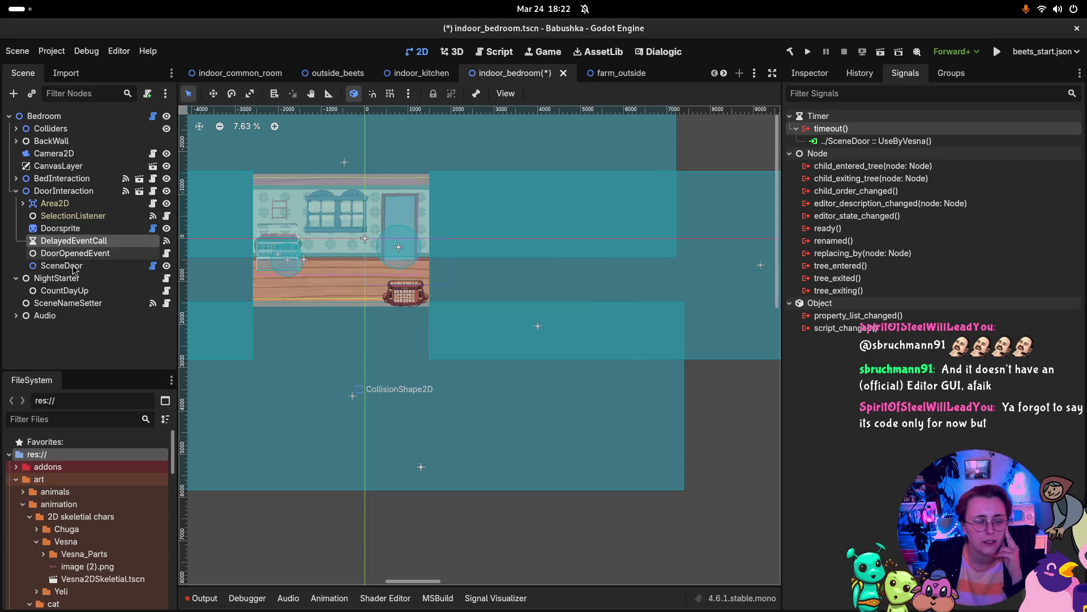
Review Doorsprite's properties and save the indoor_bedroom scene.
{"action": "left_click", "coordinate": [91, 229]}
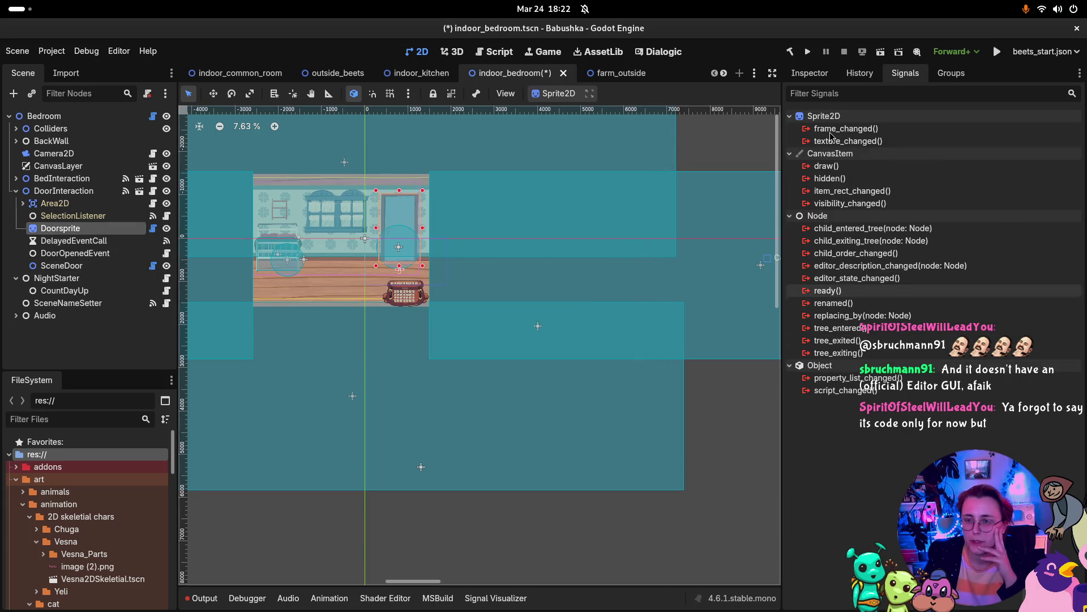
{"action": "left_click", "coordinate": [810, 73]}
{"action": "scroll", "coordinate": [1001, 424], "scroll_direction": "down", "scroll_amount": 5}
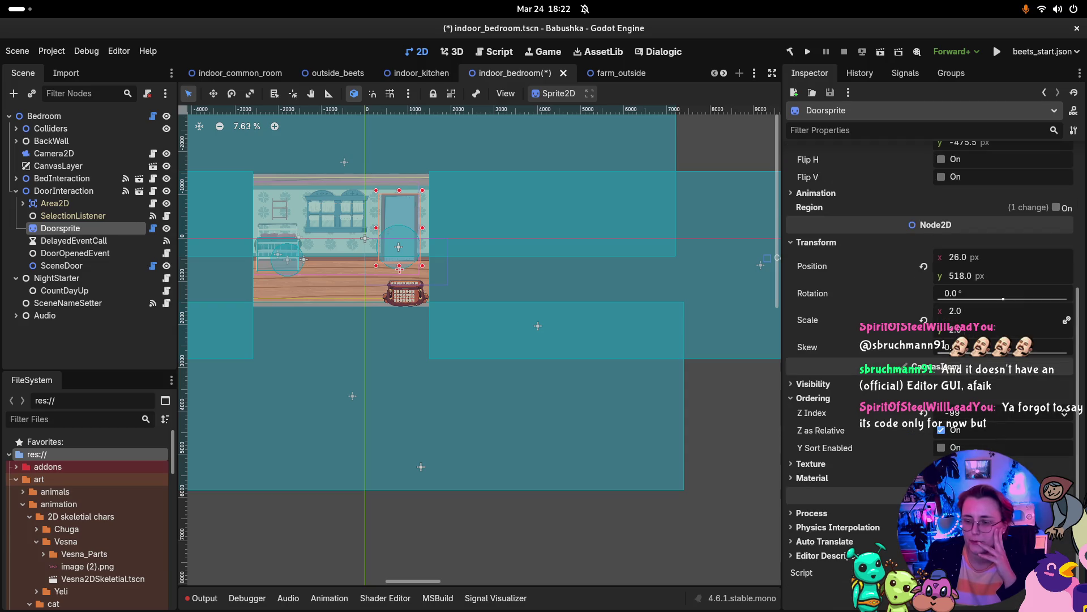
{"action": "key", "text": "ctrl+s"}
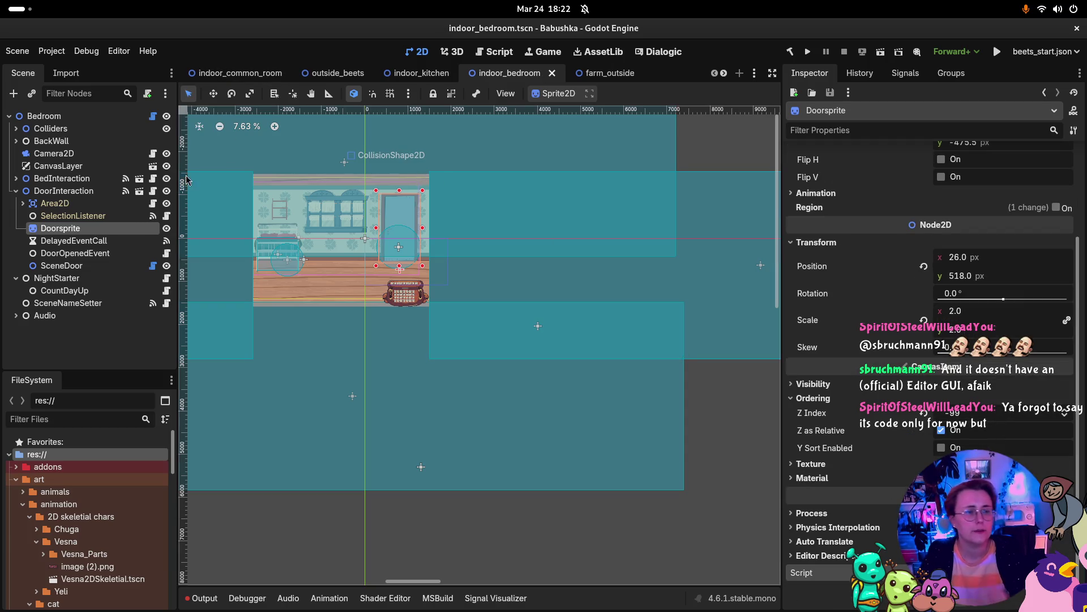
{"action": "left_click", "coordinate": [17, 191]}
{"action": "left_click", "coordinate": [17, 178]}
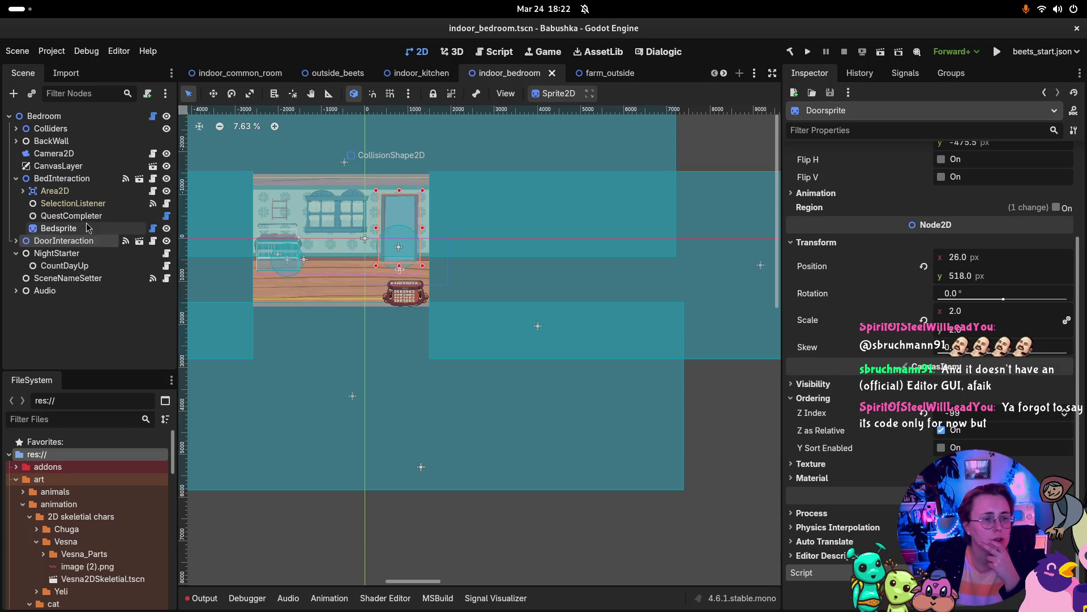
{"action": "left_click", "coordinate": [84, 180]}
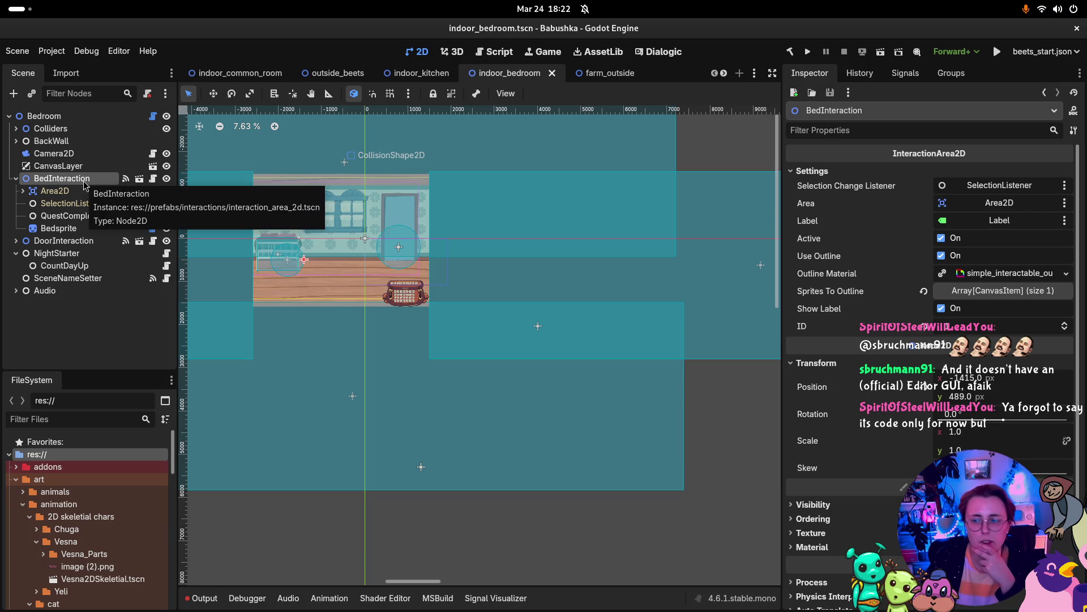
{"action": "left_click", "coordinate": [73, 228]}
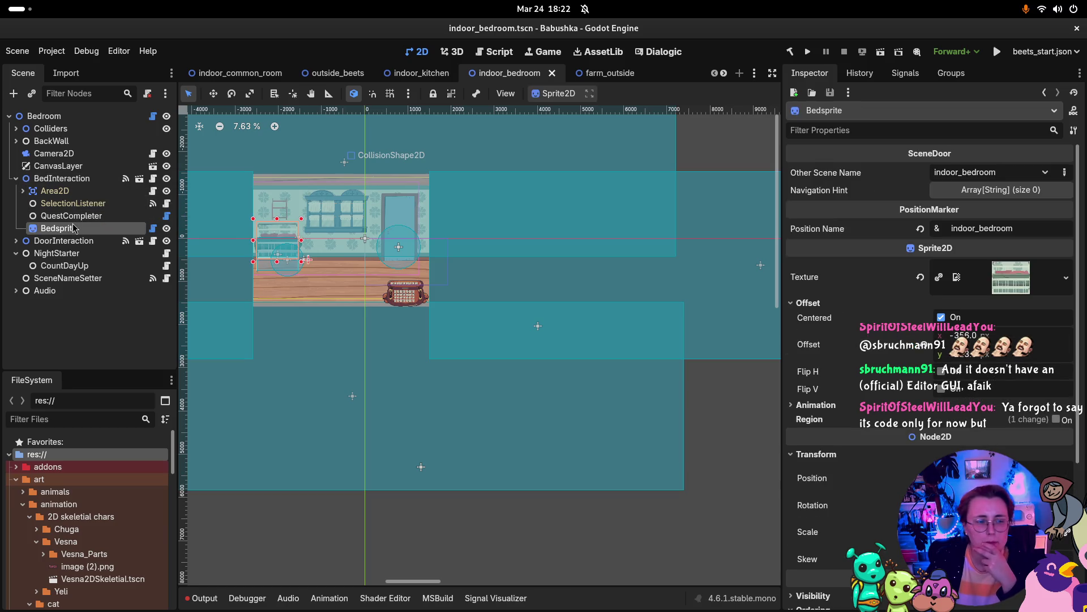
{"action": "left_click", "coordinate": [1046, 174]}
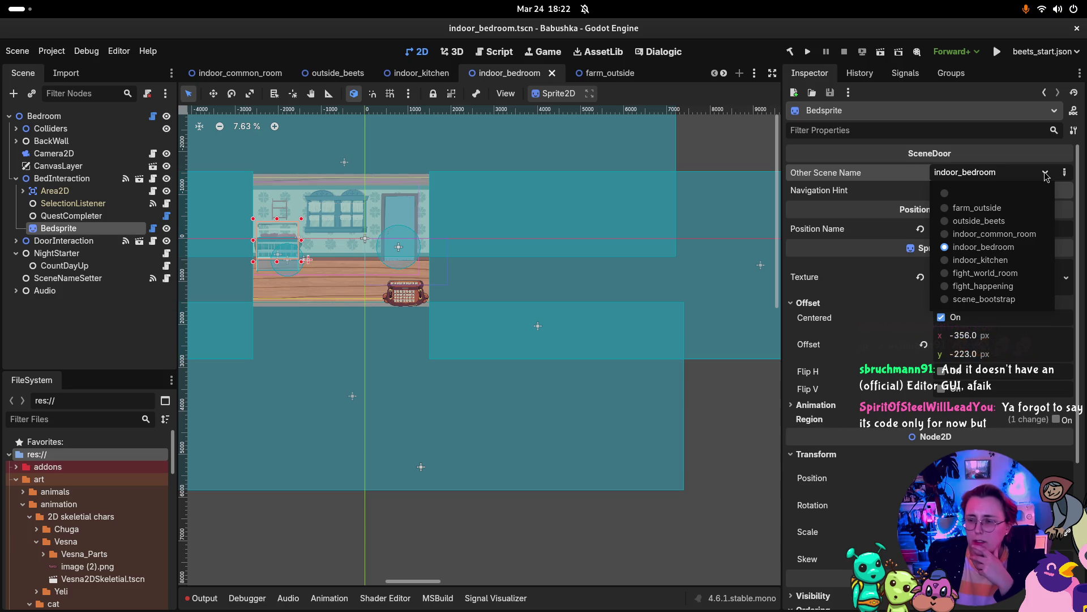
{"action": "left_click", "coordinate": [1046, 173]}
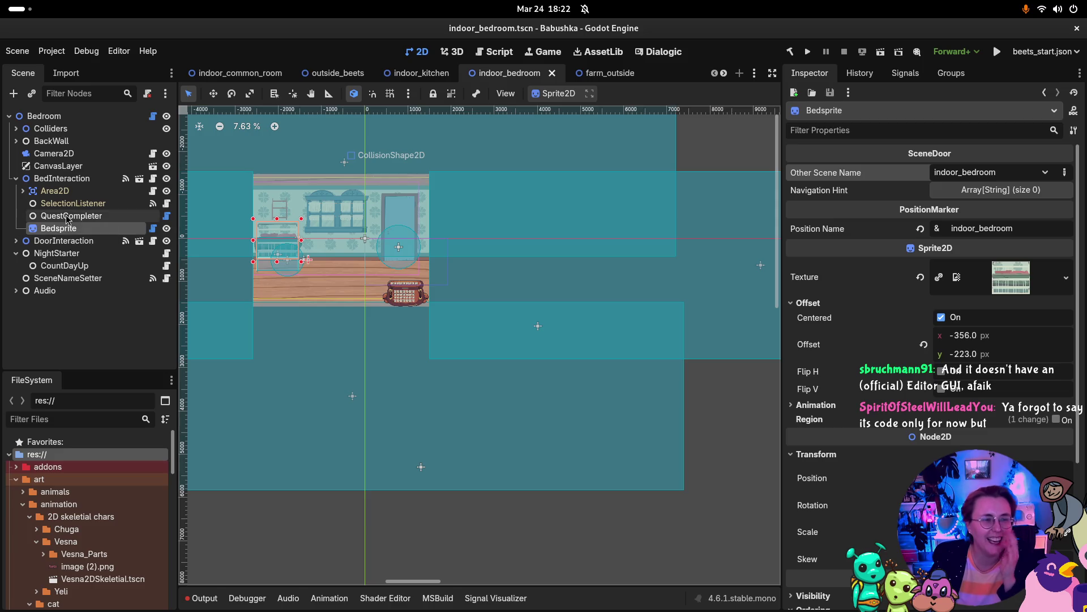
{"action": "right_click", "coordinate": [90, 178]}
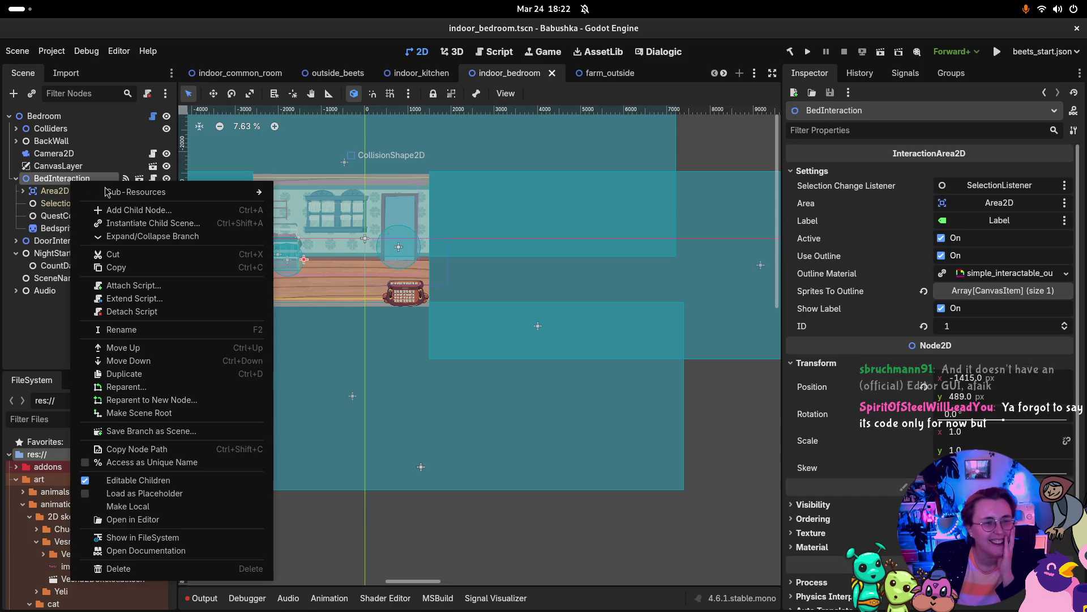
Add a Node2D child named SceneDoor under BedInteraction and attach SceneDoor.cs.
{"action": "left_click", "coordinate": [230, 210]}
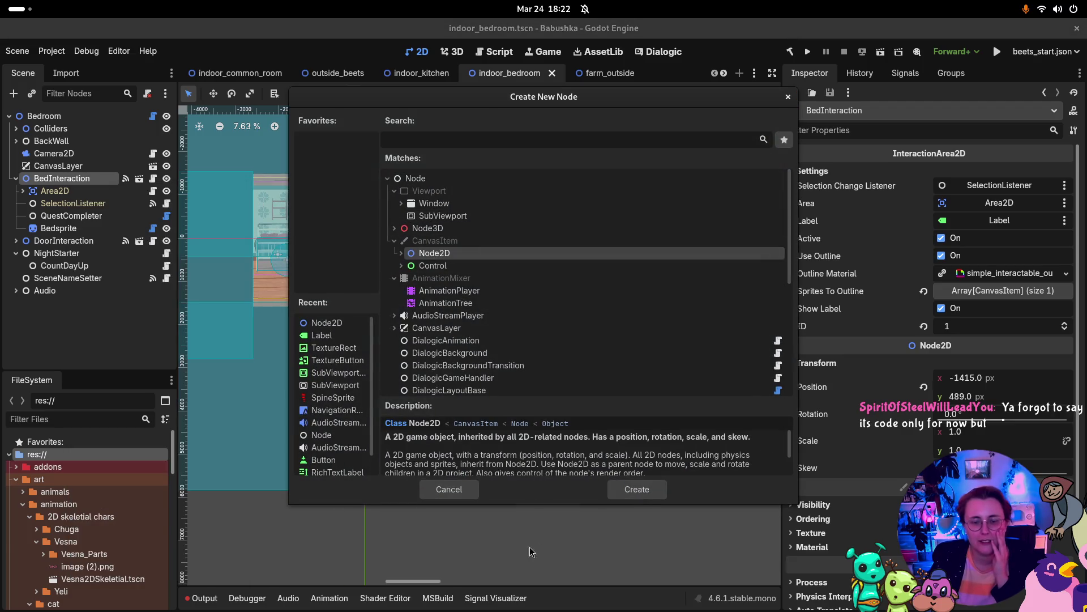
{"action": "left_click", "coordinate": [637, 489]}
{"action": "double_click", "coordinate": [113, 239]}
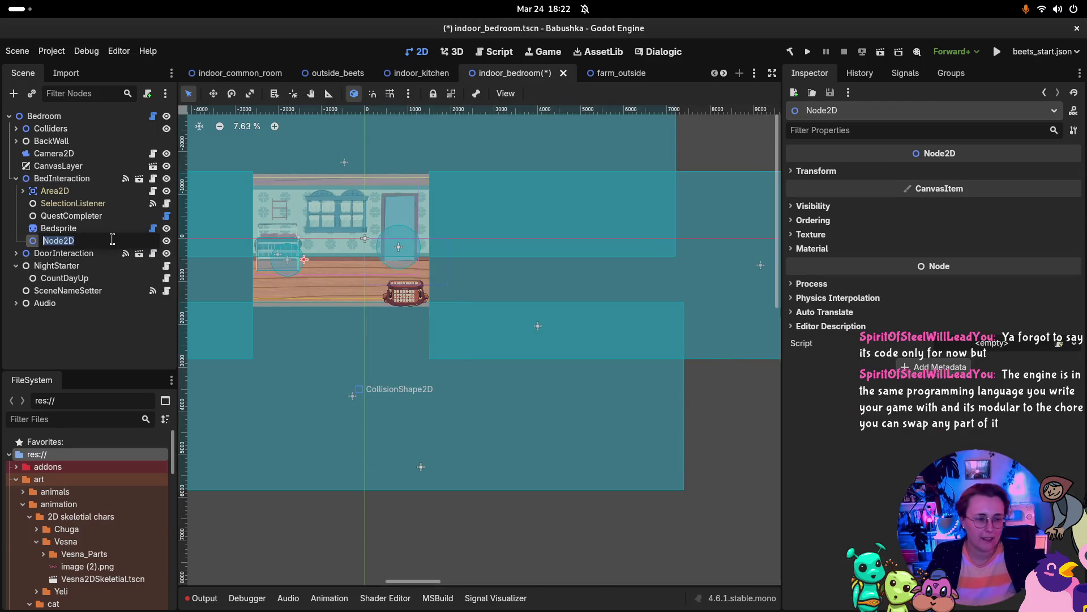
{"action": "type", "text": "SceneDoor"}
{"action": "key", "text": "Return"}
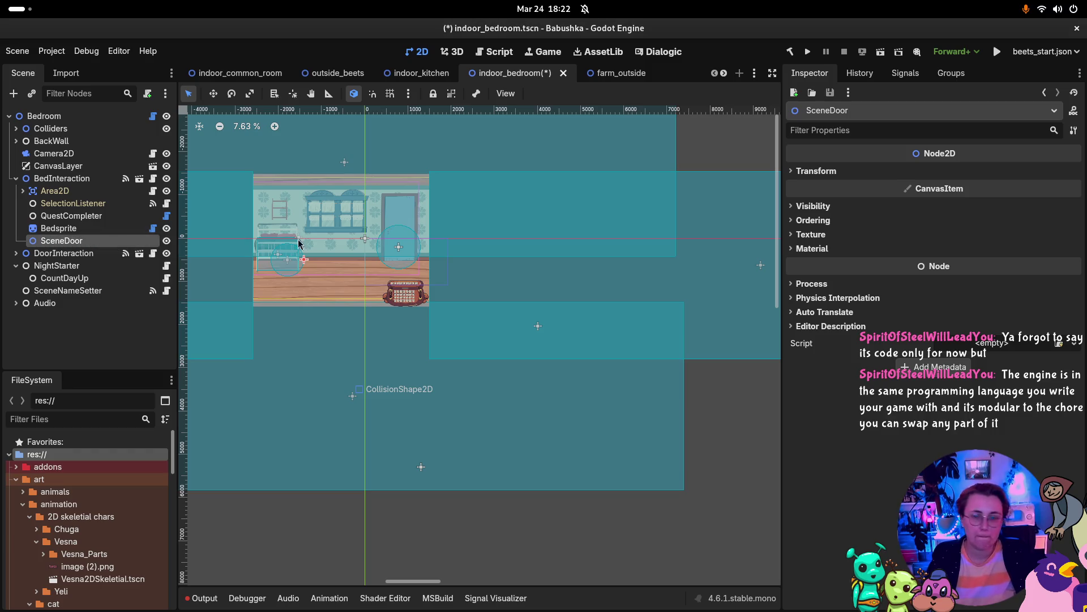
{"action": "left_click", "coordinate": [962, 342]}
{"action": "type", "text": "scene"}
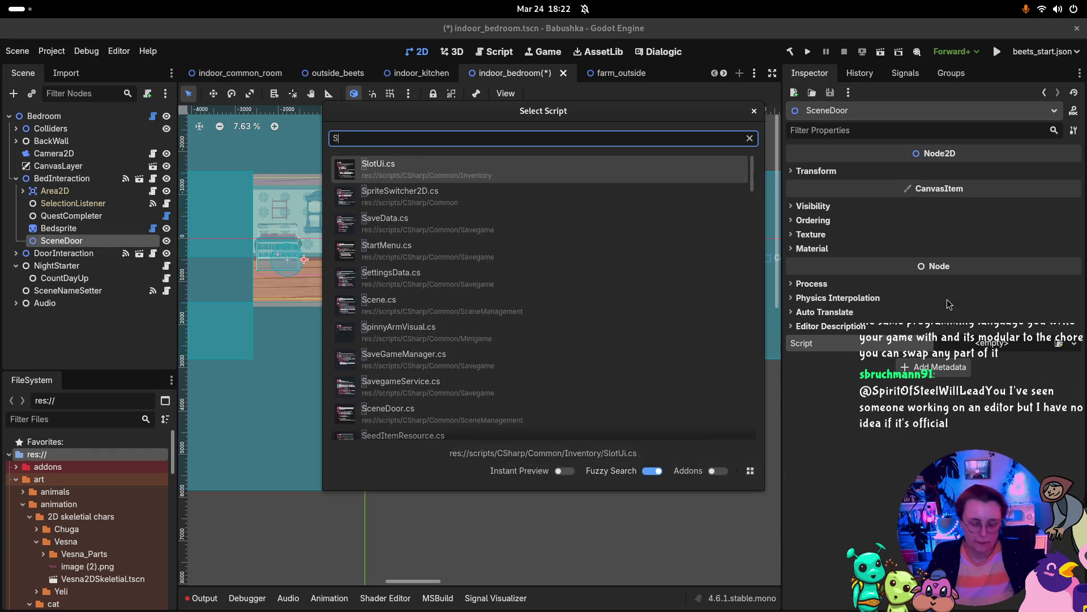
{"action": "key", "text": "Return"}
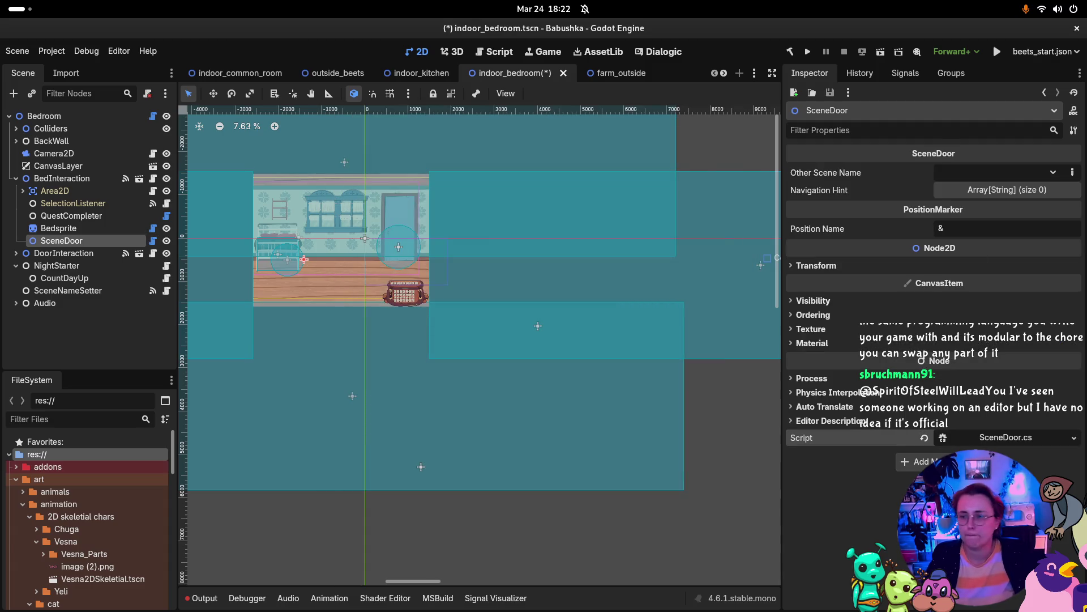
Set SceneDoor's target scene to indoor_bedroom, checking Bedsprite's settings for reference.
{"action": "left_click", "coordinate": [1050, 177]}
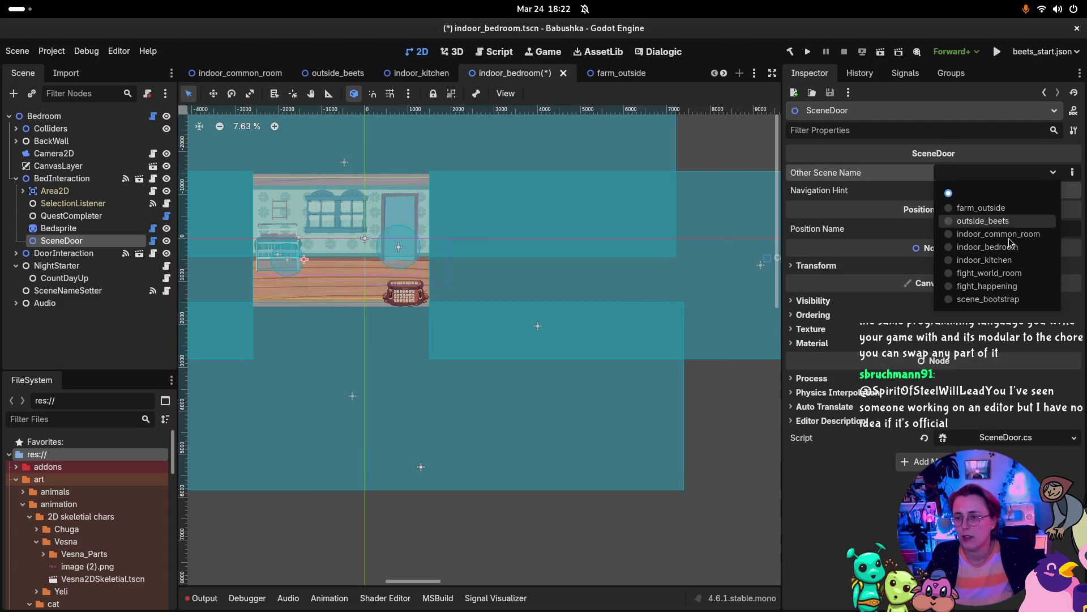
{"action": "left_click", "coordinate": [1011, 274]}
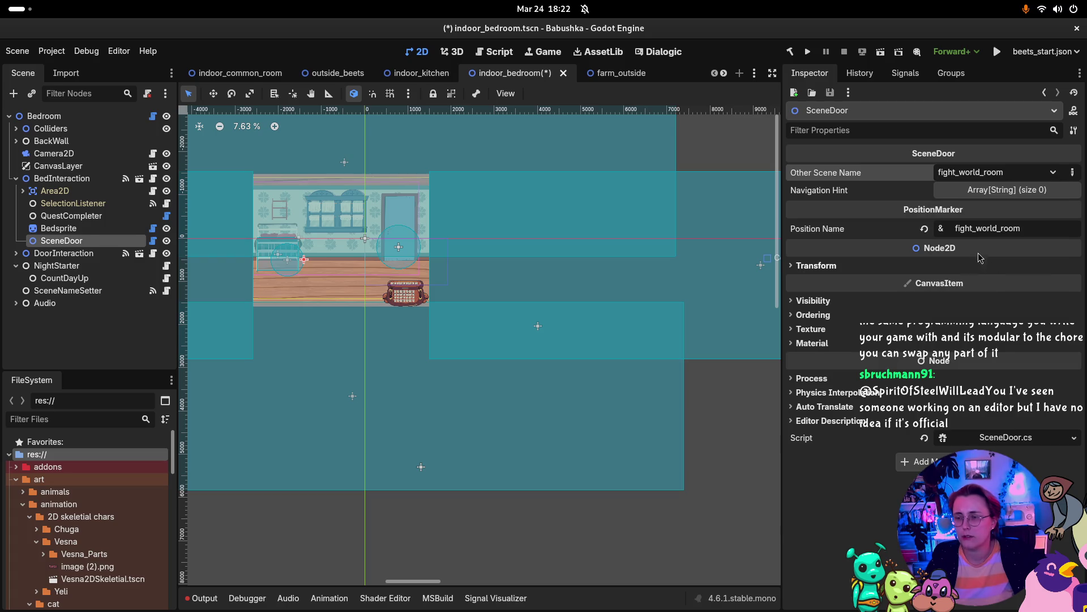
{"action": "left_click", "coordinate": [59, 227]}
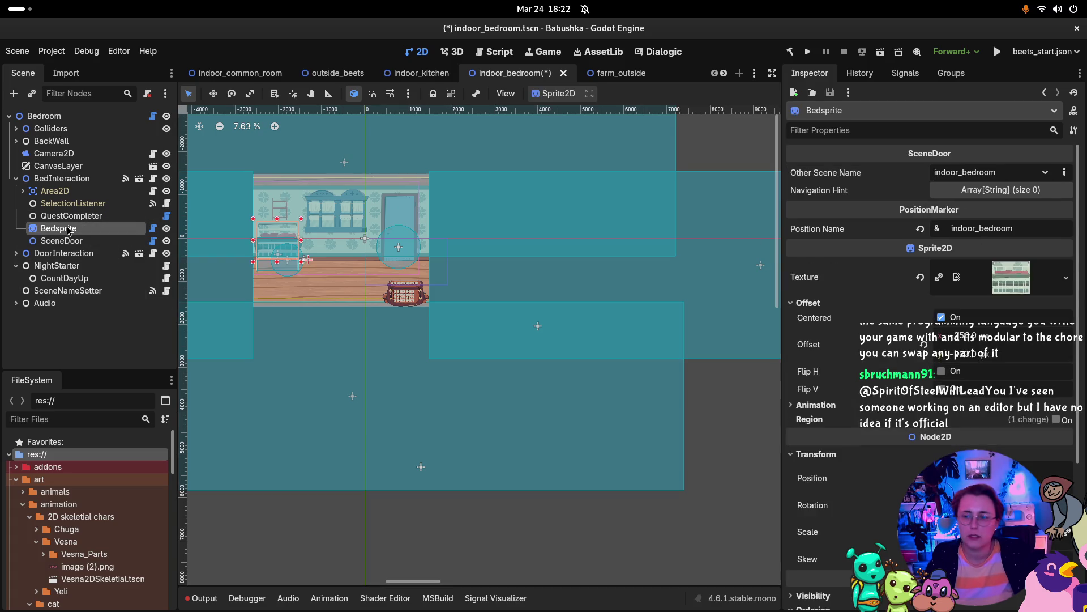
{"action": "left_click", "coordinate": [100, 240]}
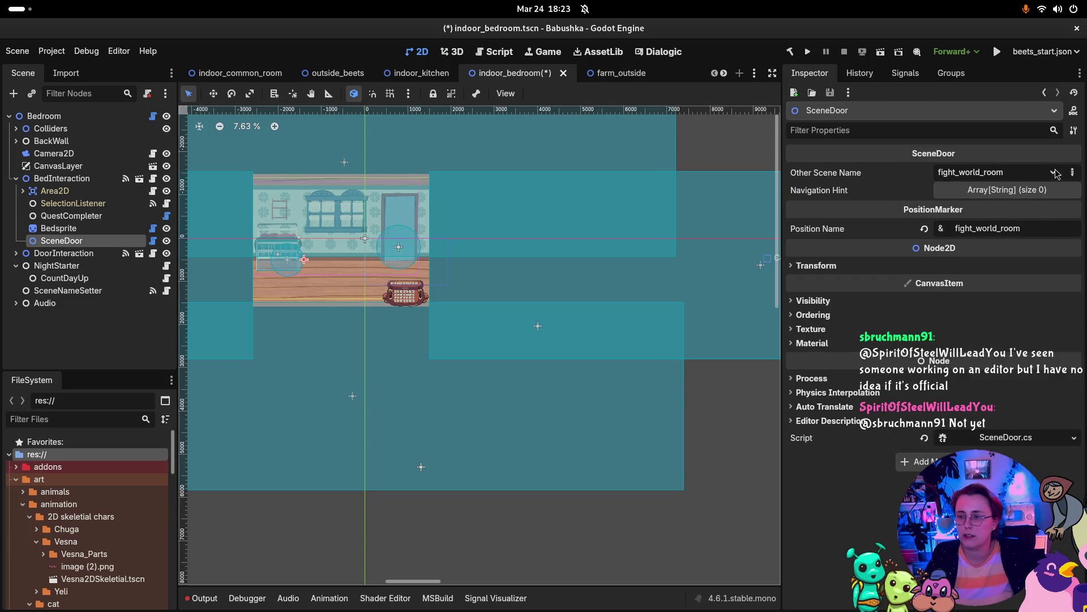
{"action": "left_click", "coordinate": [1051, 174]}
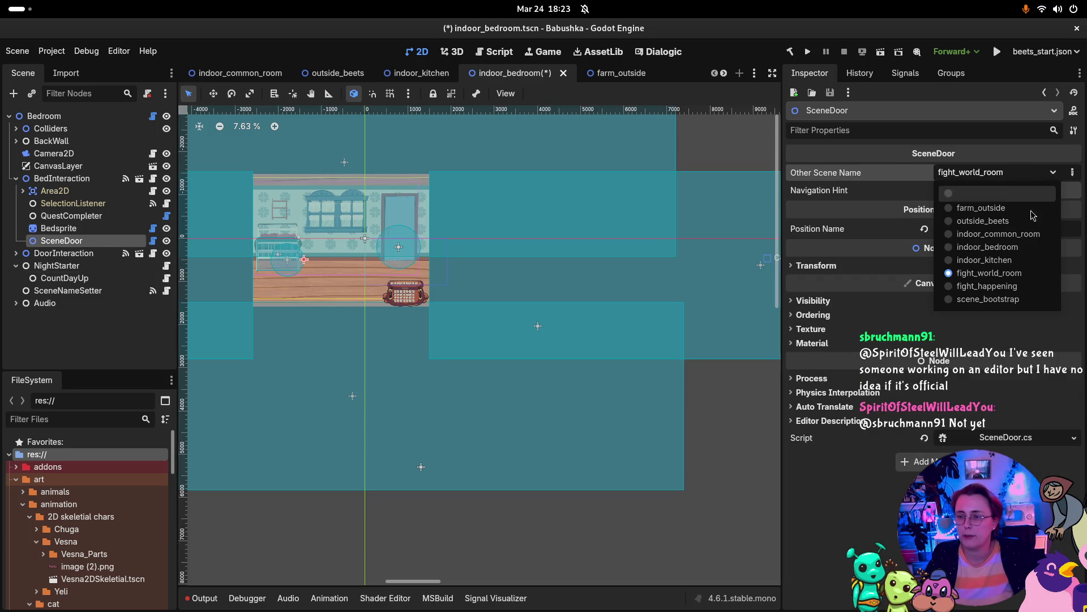
{"action": "left_click", "coordinate": [991, 247]}
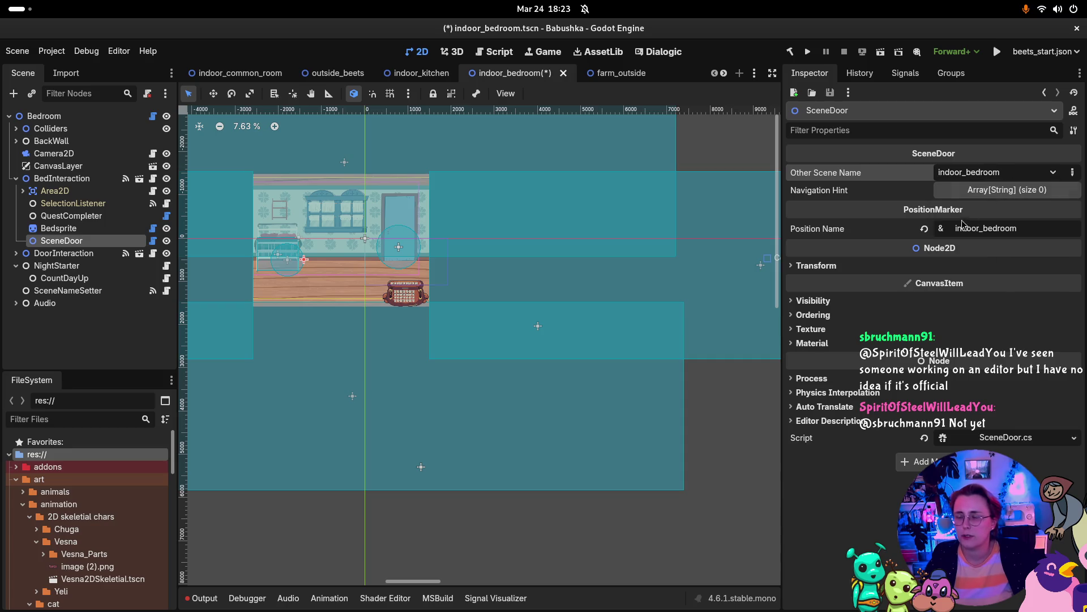
{"action": "left_click", "coordinate": [74, 229]}
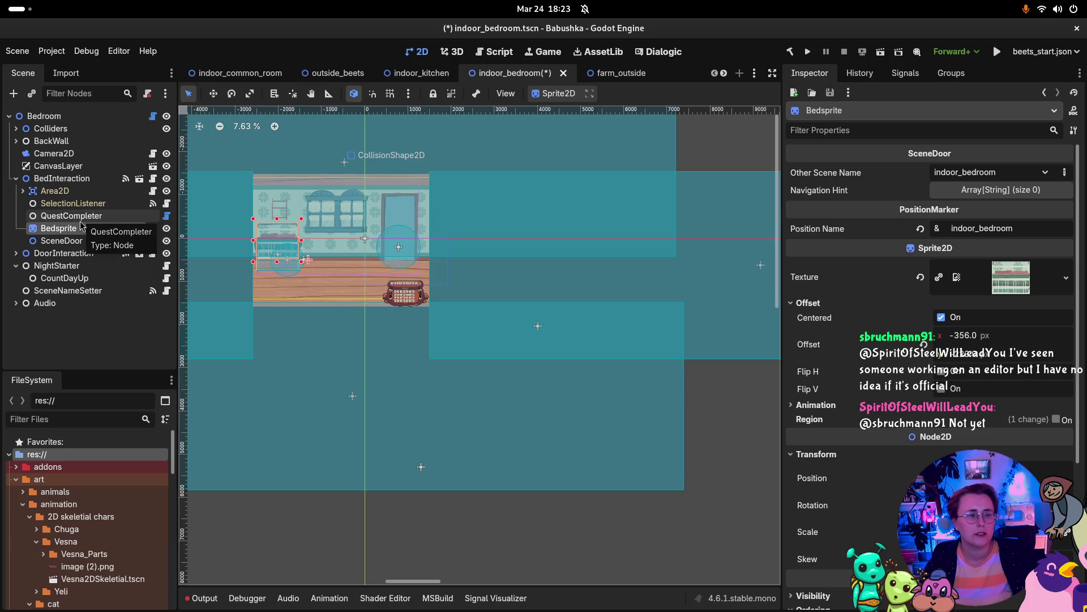
{"action": "left_click", "coordinate": [55, 191]}
{"action": "left_click", "coordinate": [61, 177]}
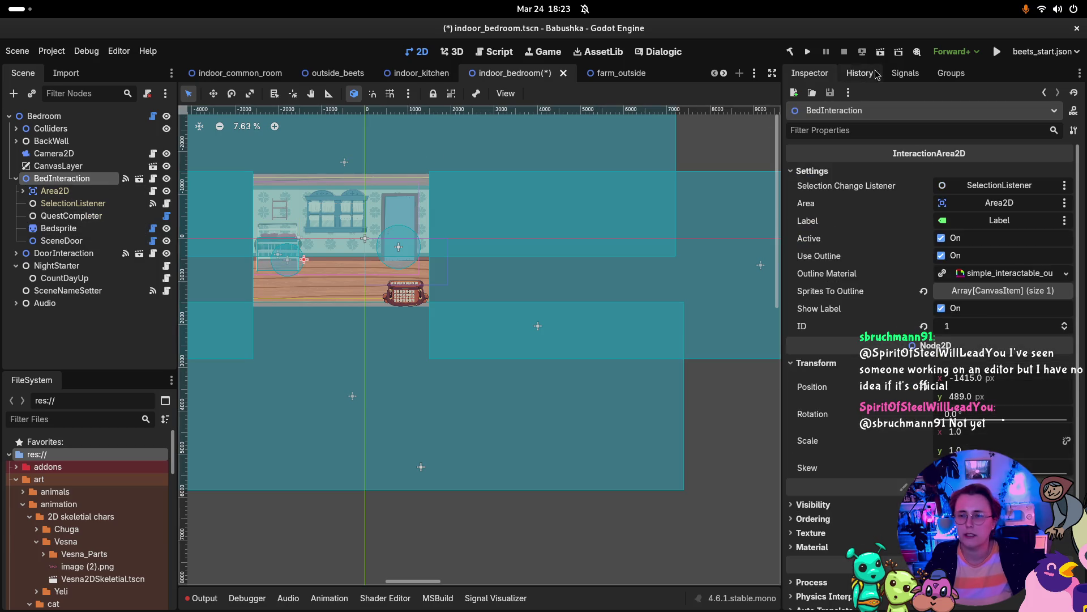
Swap BedInteraction's Interacted() connection from Bedsprite's UseByVesna to SceneDoor's UseByVesna.
{"action": "left_click", "coordinate": [905, 76]}
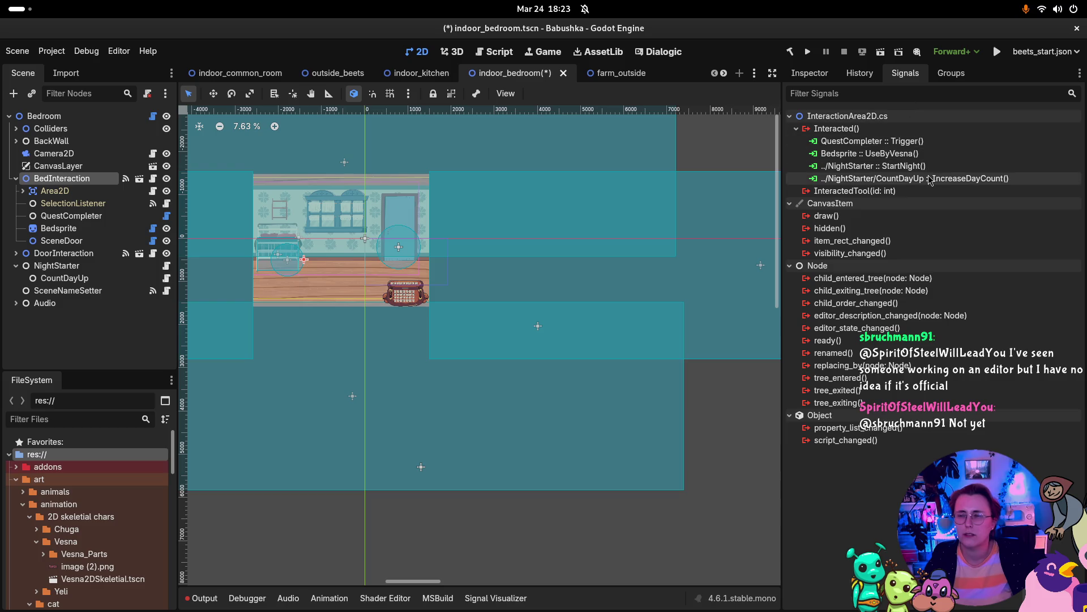
{"action": "left_click", "coordinate": [918, 157]}
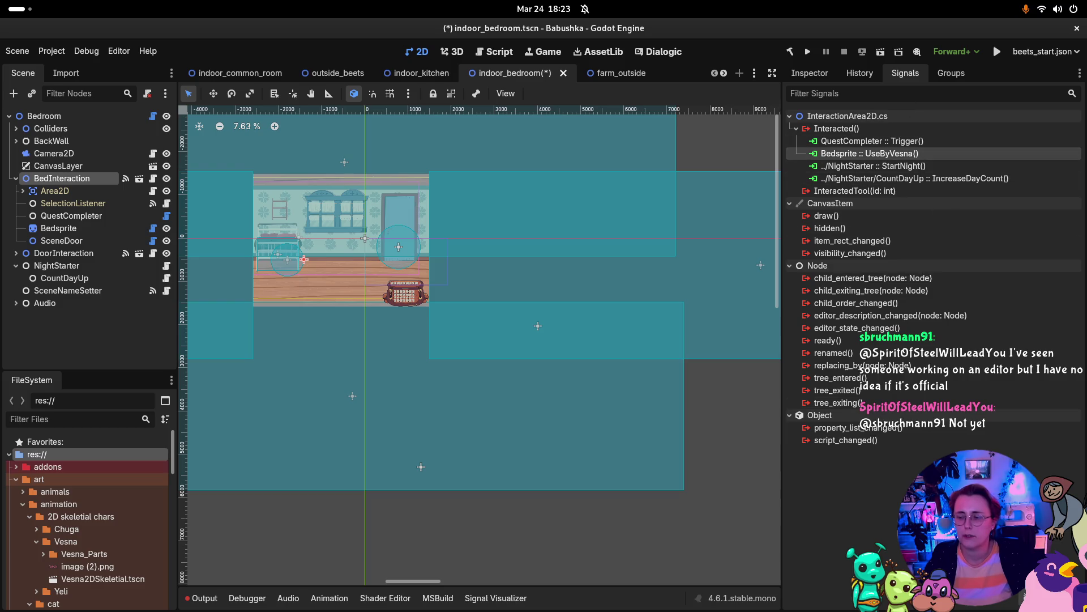
{"action": "key", "text": "Delete"}
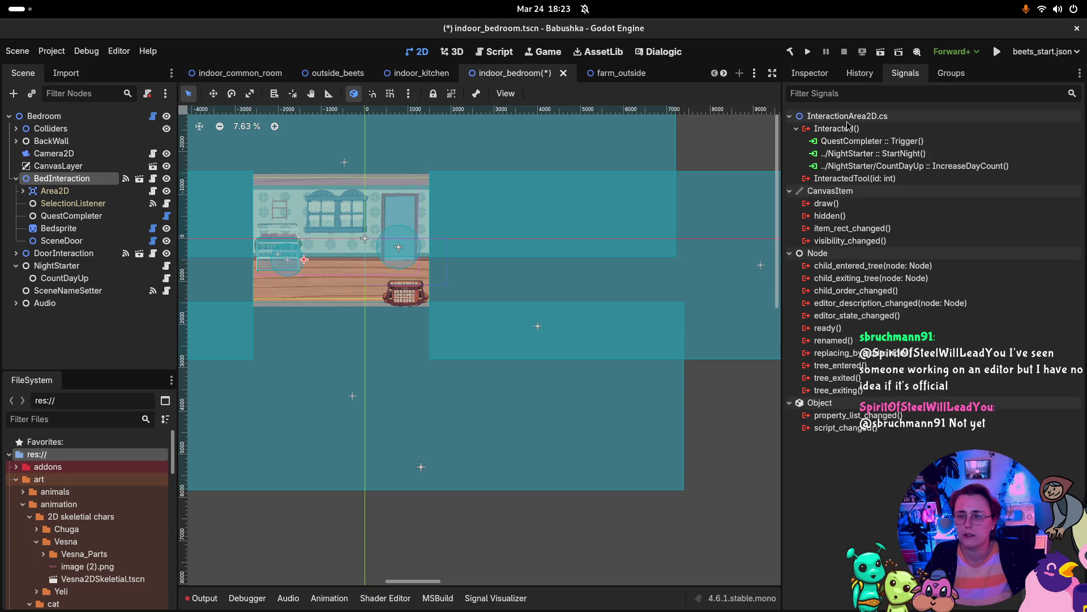
{"action": "left_click", "coordinate": [848, 127]}
{"action": "key", "text": "Return"}
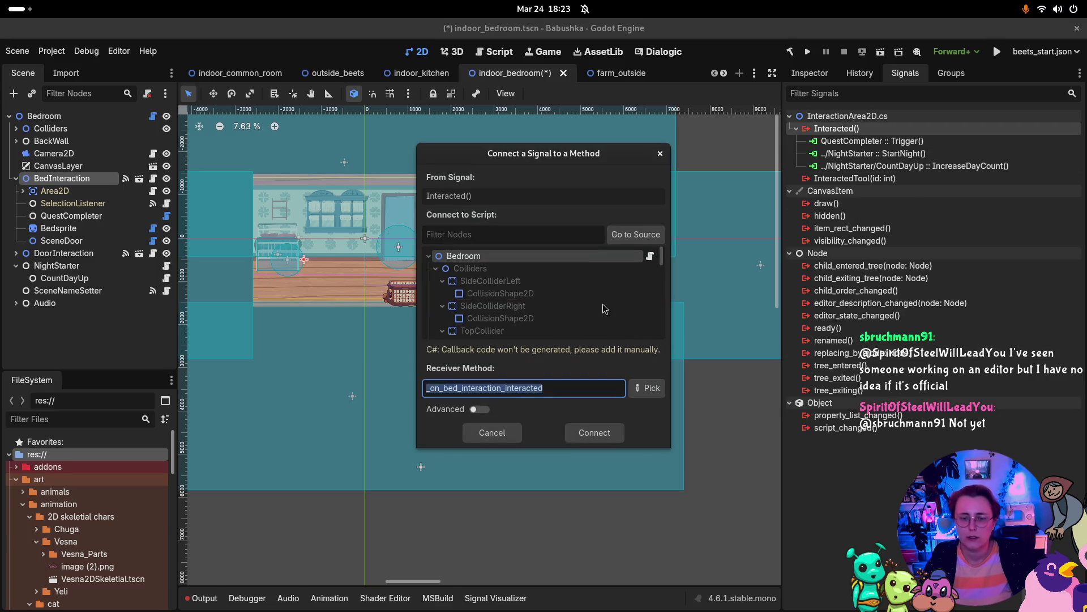
{"action": "left_click", "coordinate": [635, 235]}
{"action": "scroll", "coordinate": [512, 312], "scroll_direction": "down", "scroll_amount": 3}
{"action": "left_click", "coordinate": [494, 324]}
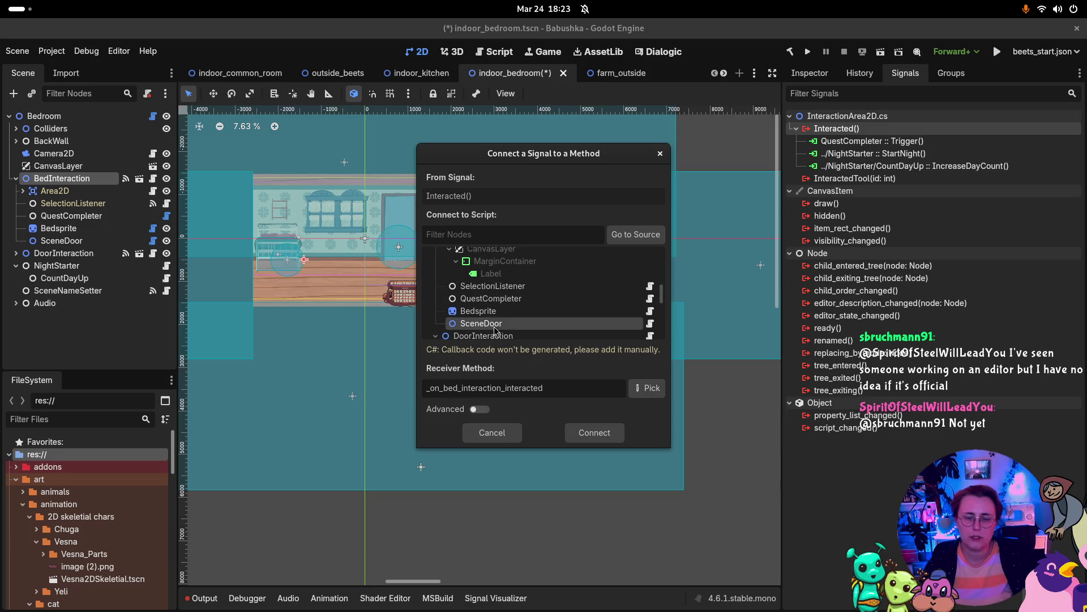
{"action": "left_click", "coordinate": [649, 388]}
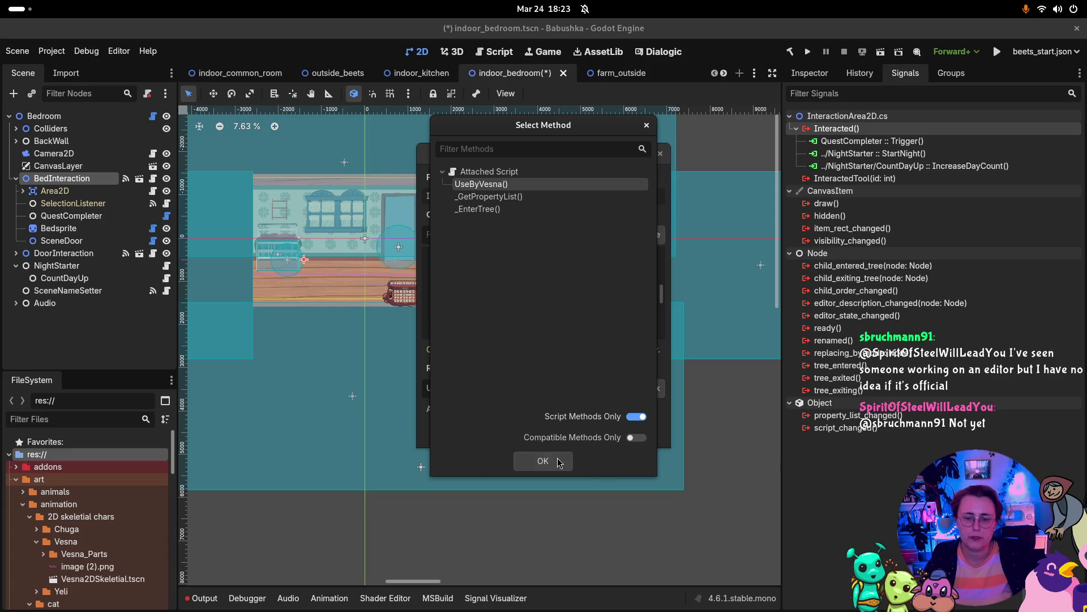
{"action": "left_click", "coordinate": [558, 463]}
{"action": "left_click", "coordinate": [595, 435]}
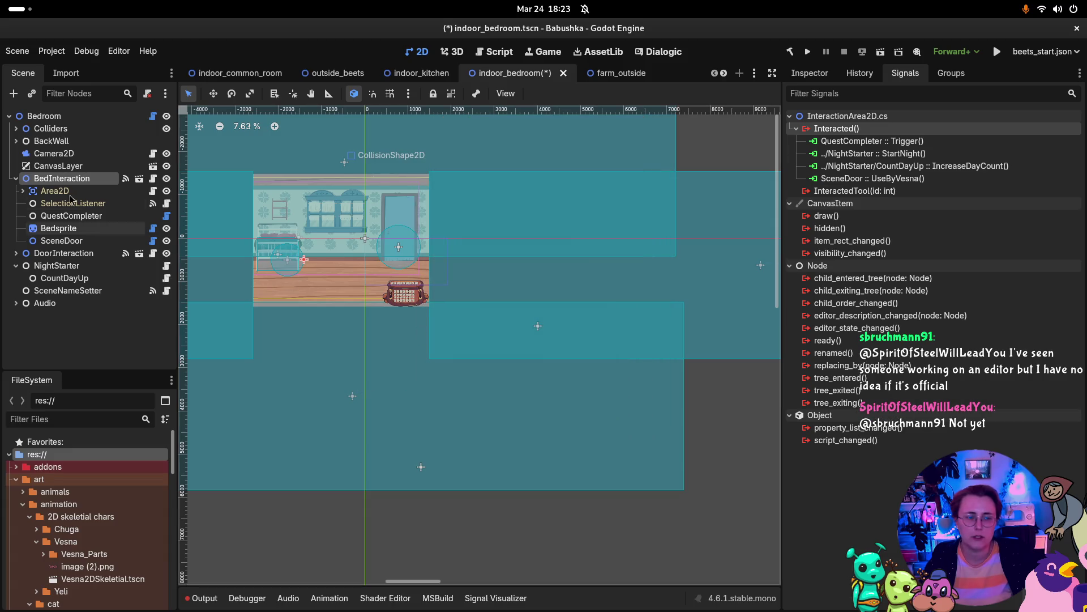
Review Bedsprite and SceneDoor, then save the indoor_bedroom scene.
{"action": "left_click", "coordinate": [58, 229]}
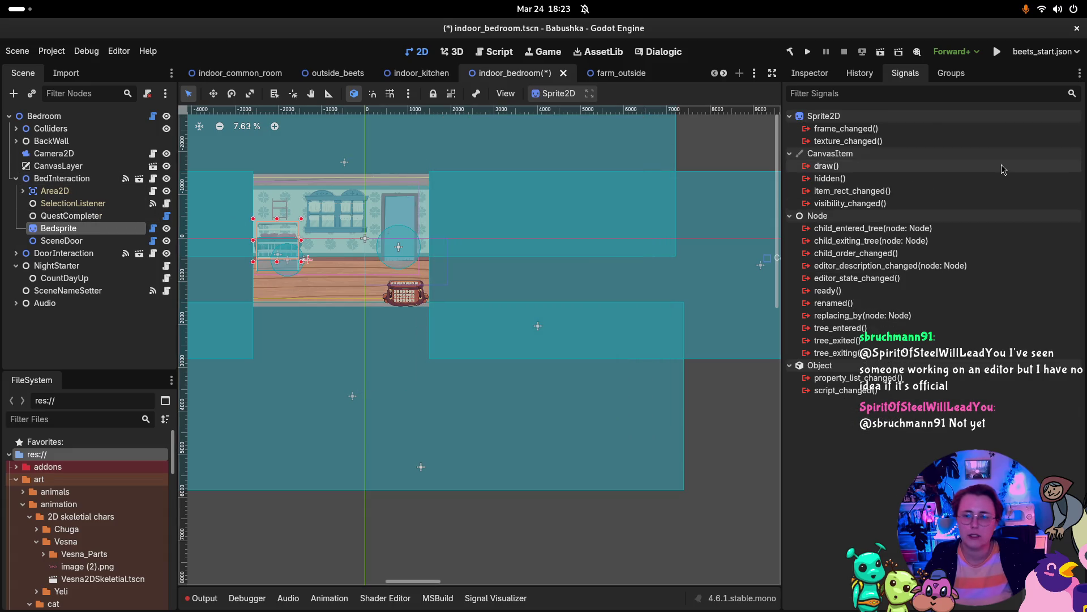
{"action": "left_click", "coordinate": [805, 79]}
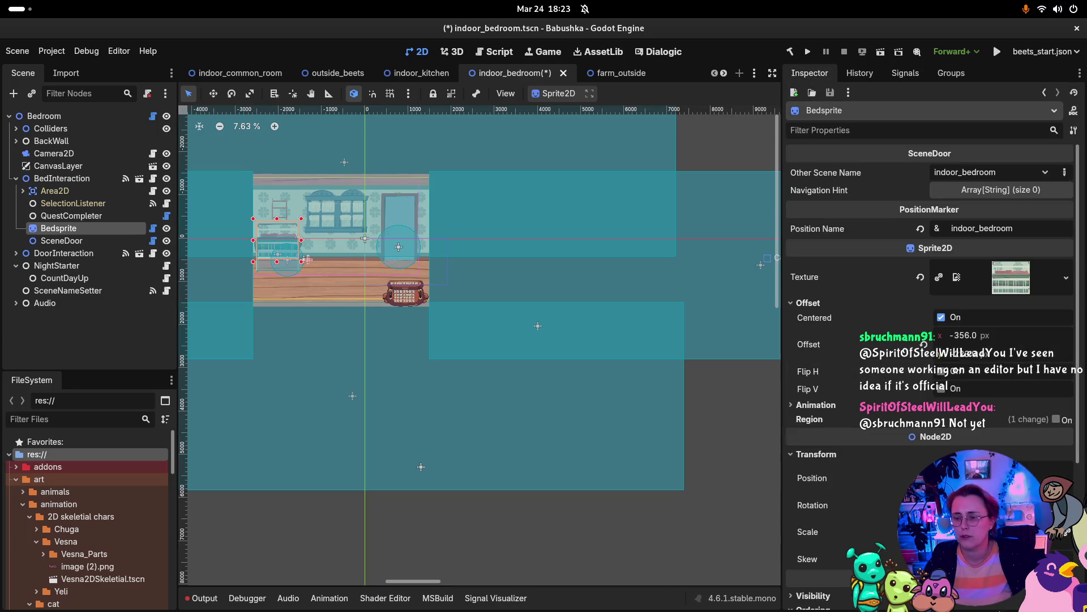
{"action": "scroll", "coordinate": [1006, 604], "scroll_direction": "down", "scroll_amount": 4}
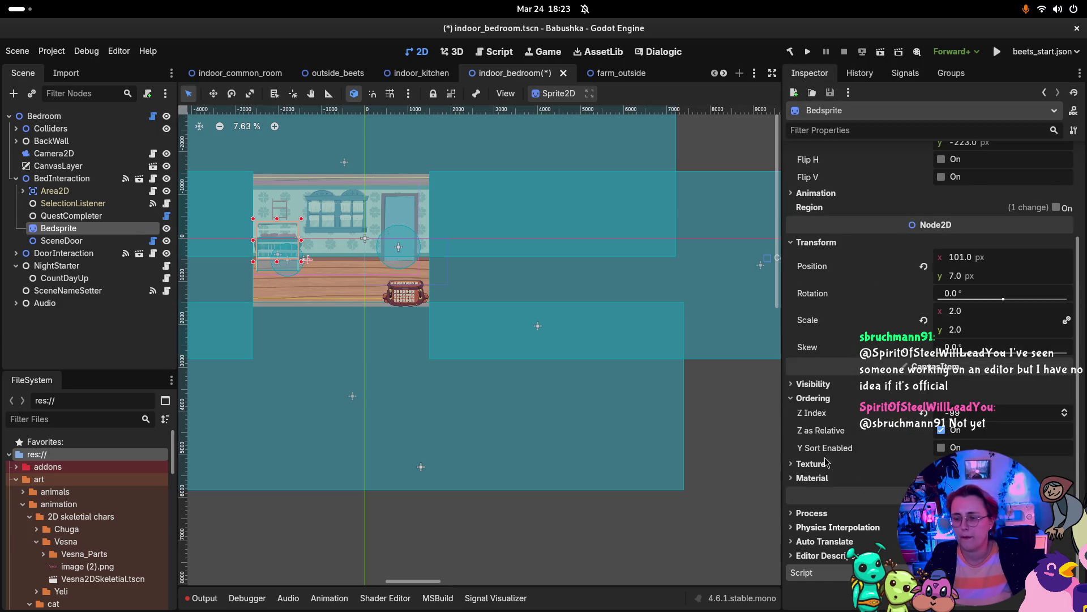
{"action": "left_click", "coordinate": [69, 241]}
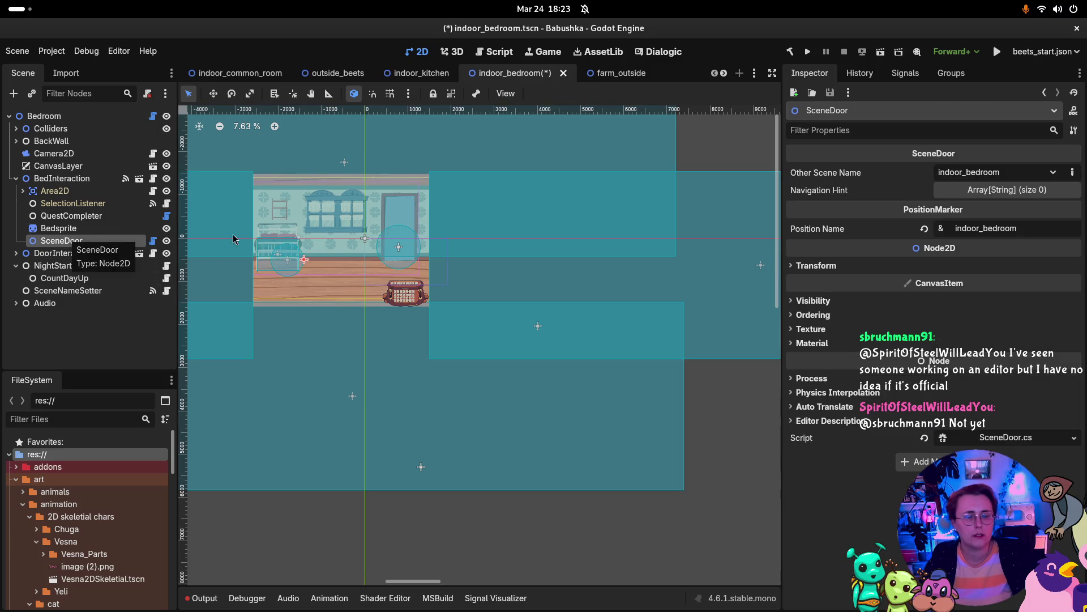
{"action": "key", "text": "ctrl+s"}
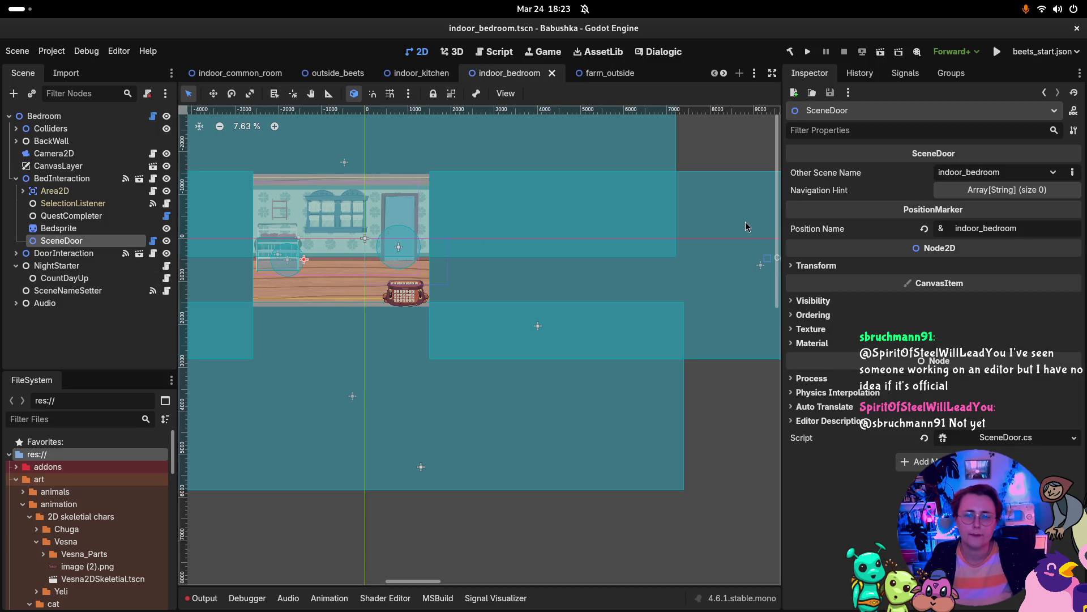
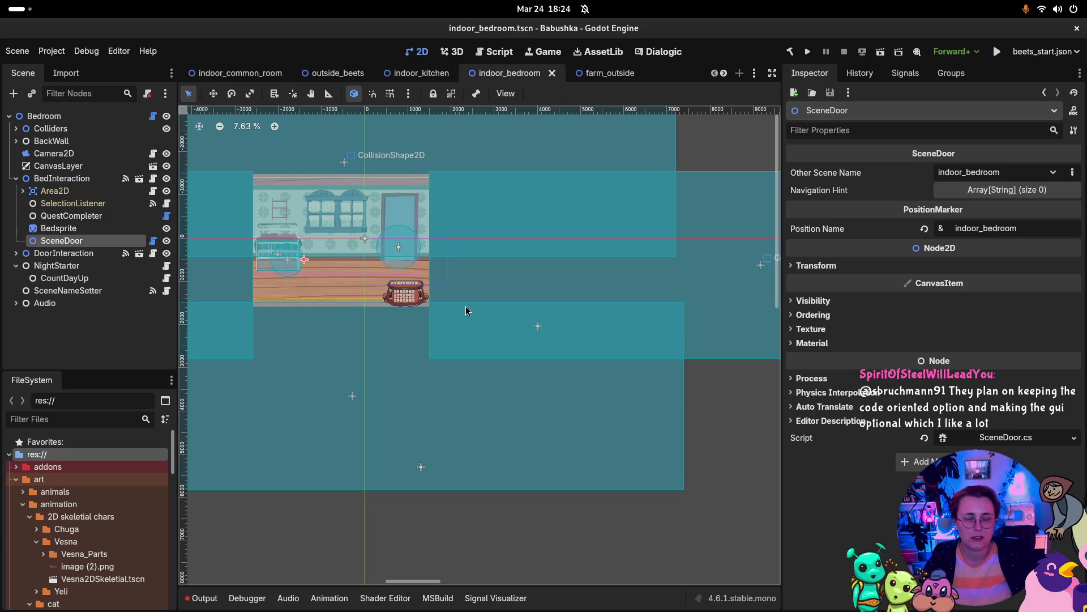
Return to Godot, run the Babushka project and start a new game.
{"action": "key", "text": "super"}
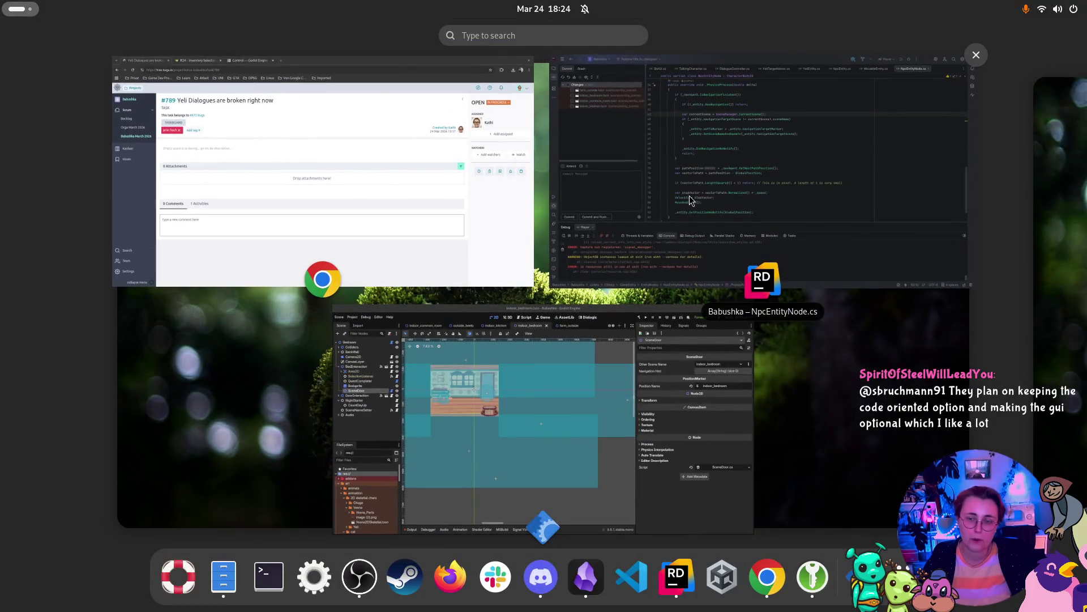
{"action": "left_click", "coordinate": [553, 387]}
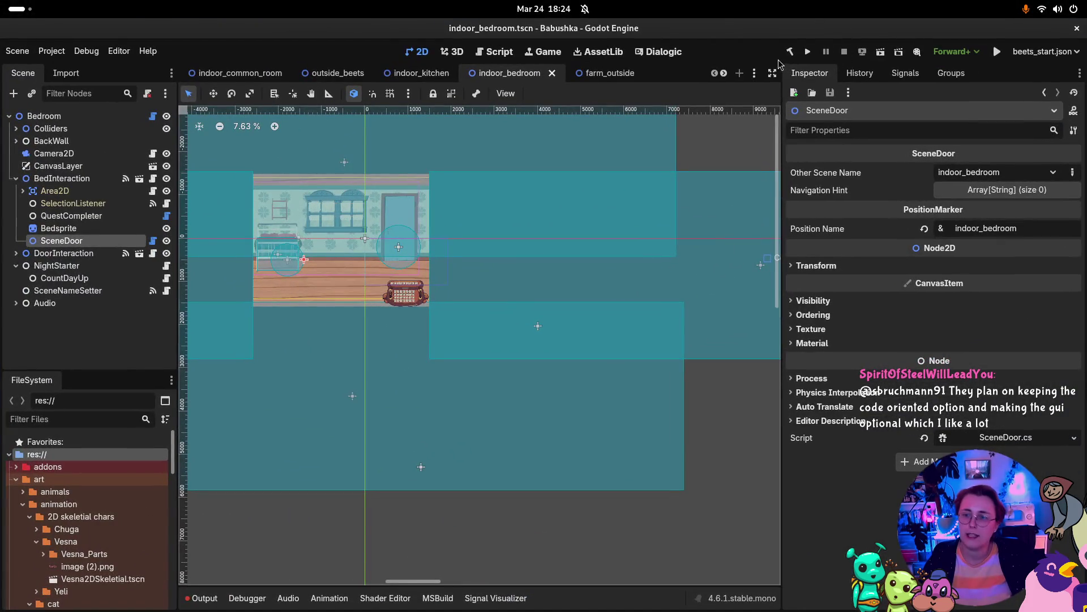
{"action": "left_click", "coordinate": [808, 54]}
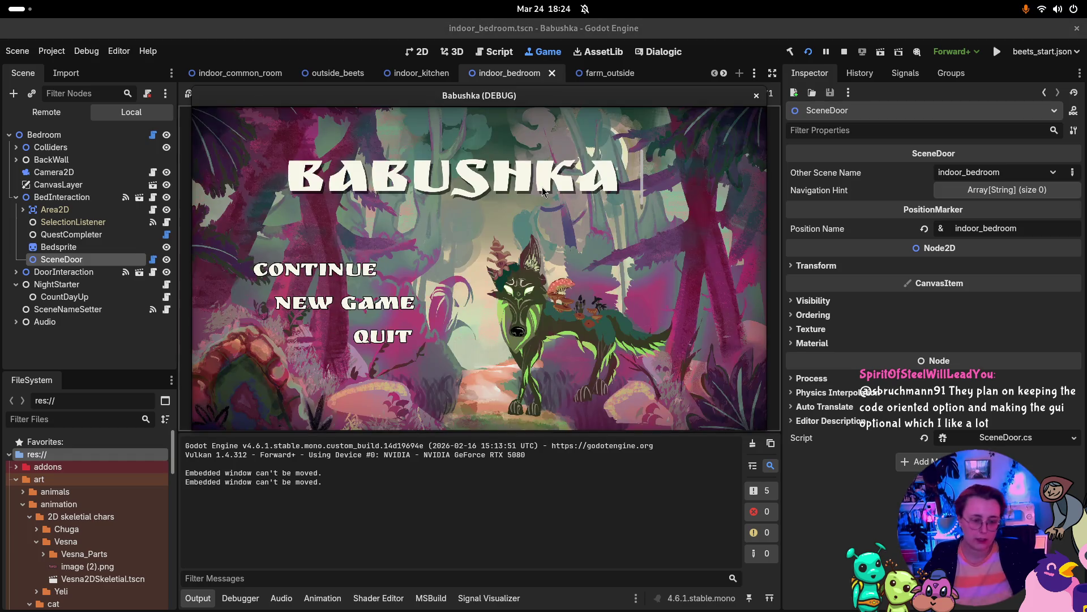
{"action": "left_click", "coordinate": [350, 309]}
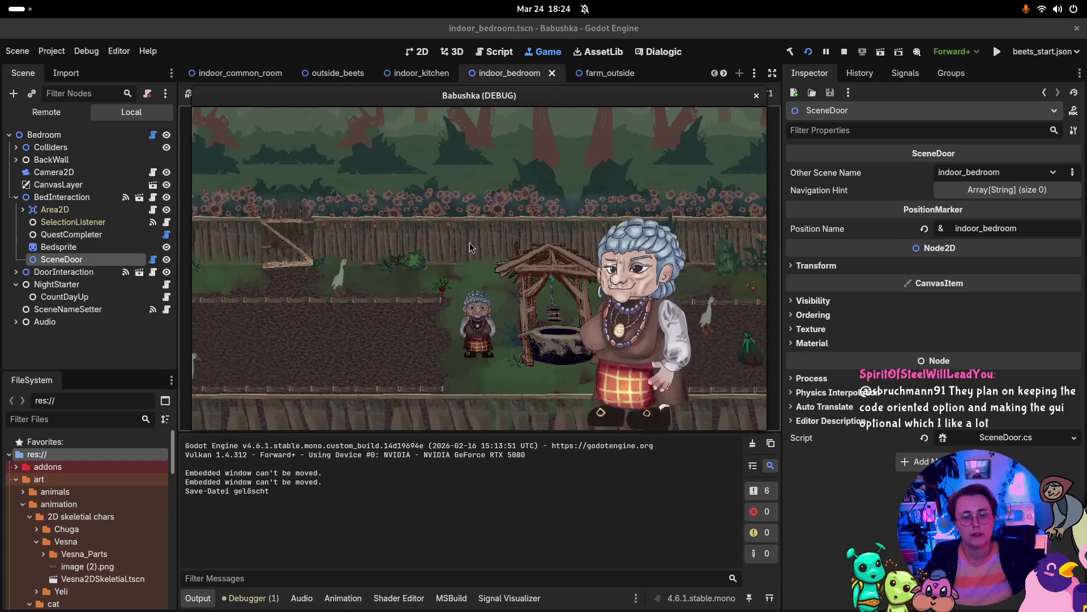
Click through the opening farm dialogue, picking a reply, until gameplay resumes.
{"action": "left_click", "coordinate": [568, 223]}
{"action": "left_click", "coordinate": [567, 223]}
{"action": "left_click", "coordinate": [567, 223]}
{"action": "left_click", "coordinate": [571, 223]}
{"action": "left_click", "coordinate": [572, 221]}
{"action": "left_click", "coordinate": [572, 219]}
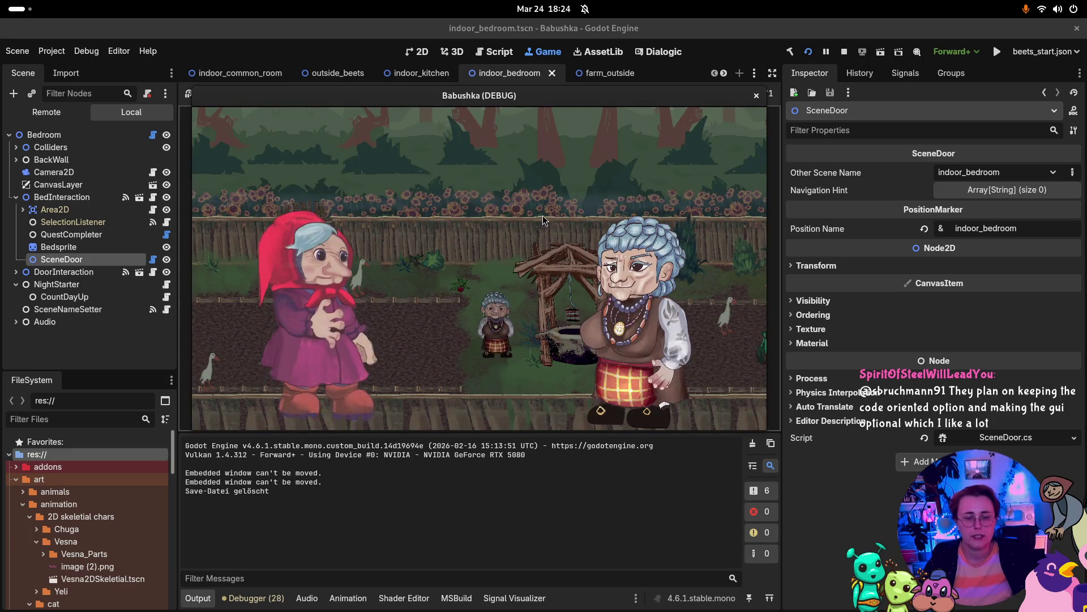
{"action": "left_click", "coordinate": [547, 267]}
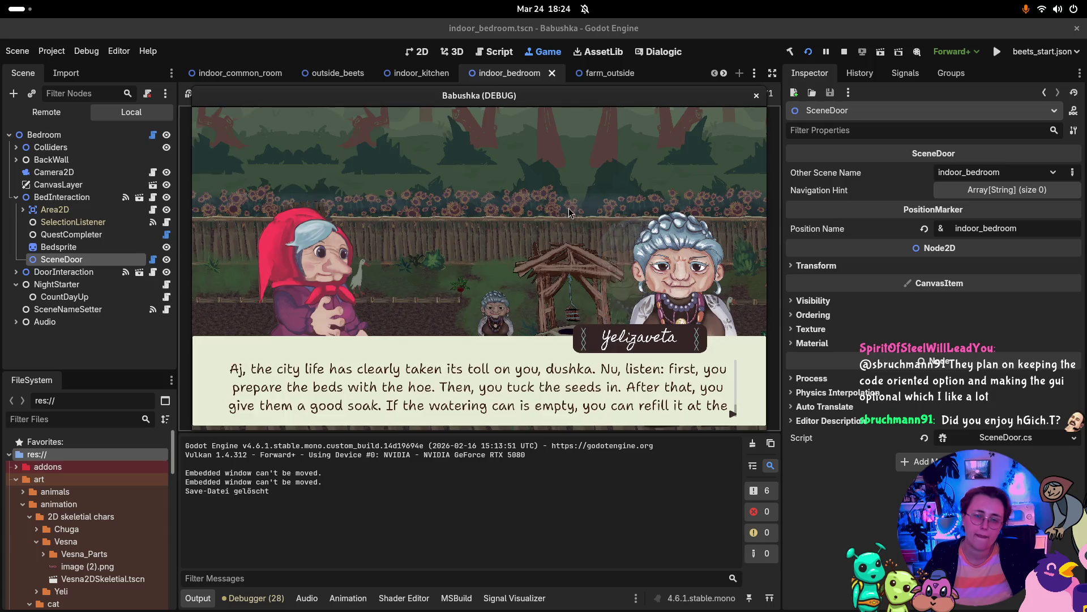
{"action": "left_click", "coordinate": [571, 212]}
{"action": "left_click", "coordinate": [573, 212]}
{"action": "left_click", "coordinate": [583, 213]}
{"action": "left_click", "coordinate": [588, 213]}
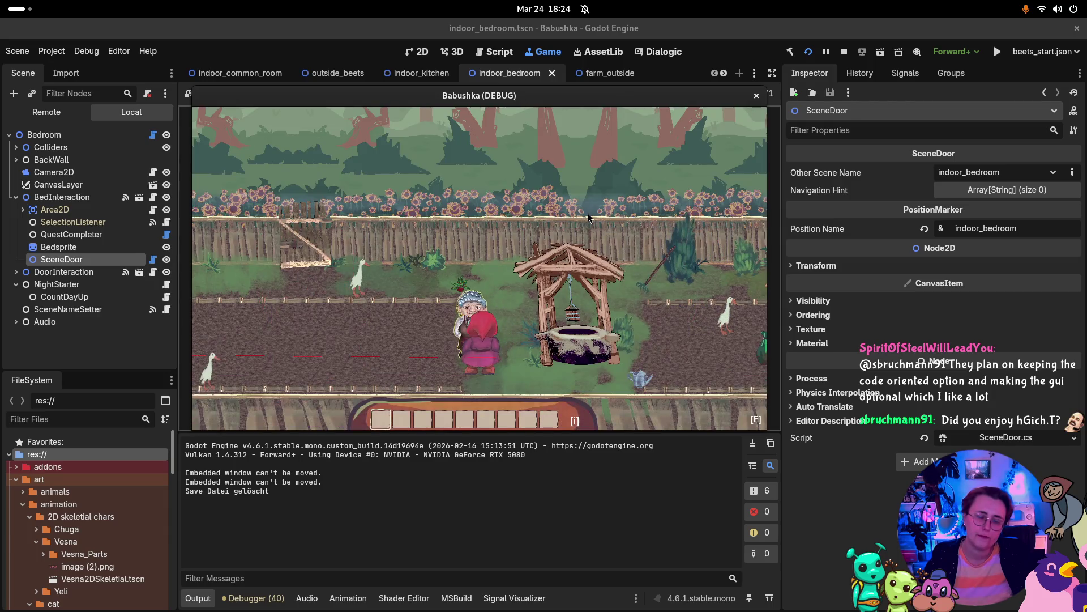
Walk the grandma left across the farm into the house and on into the bedroom.
{"action": "key", "text": "a"}
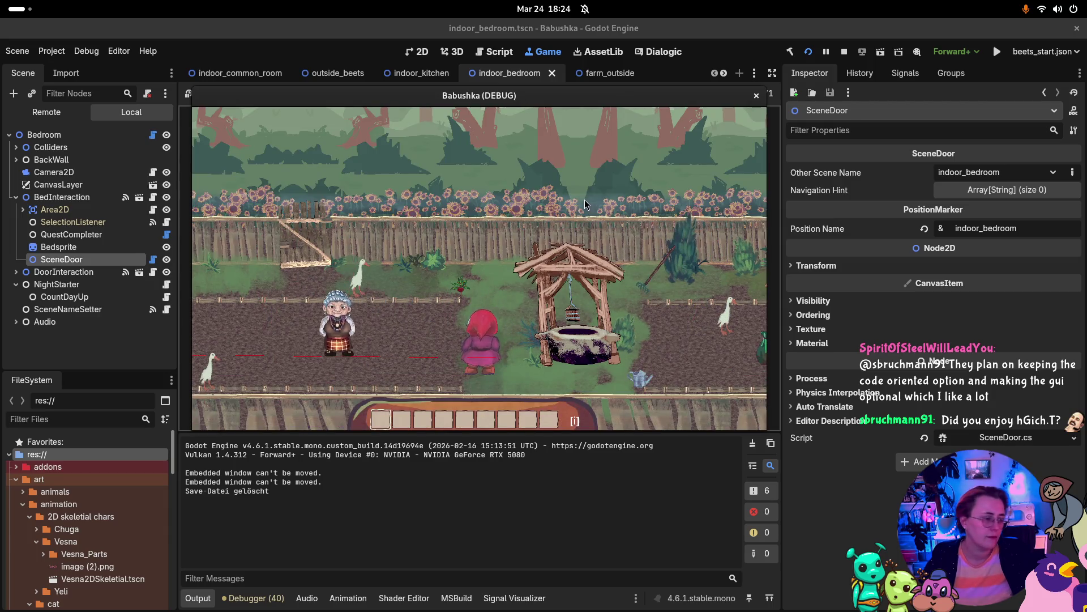
{"action": "key", "text": "a"}
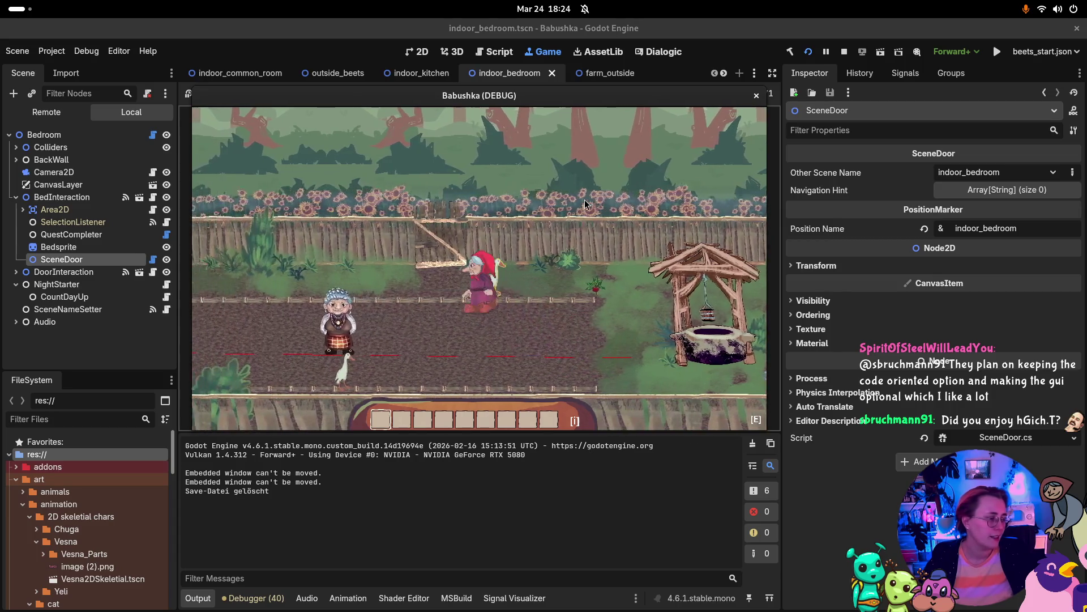
{"action": "key", "text": "a"}
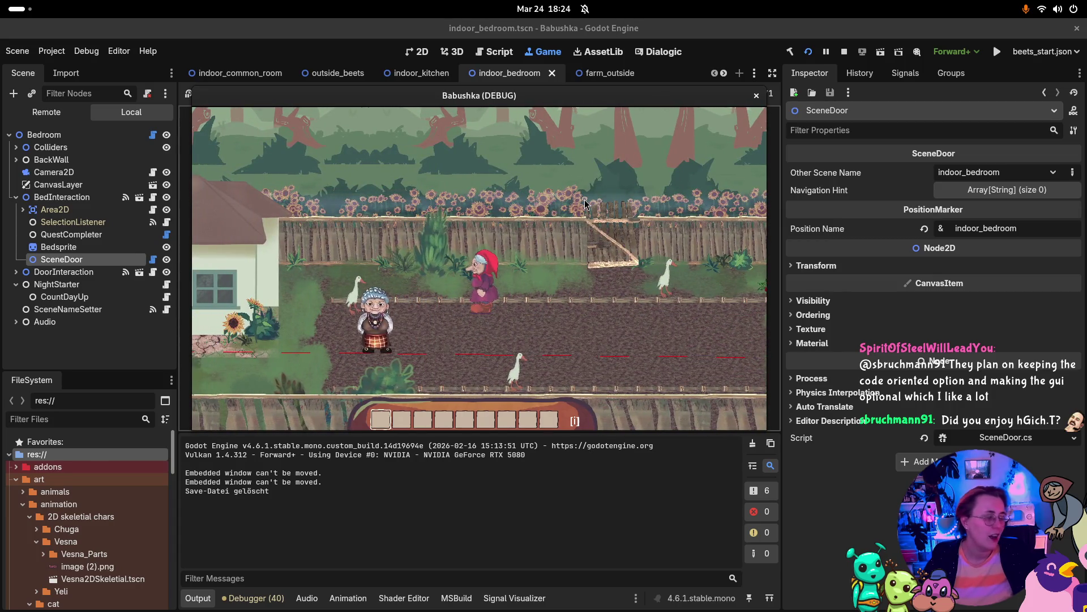
{"action": "key", "text": "a"}
{"action": "key", "text": "a"}
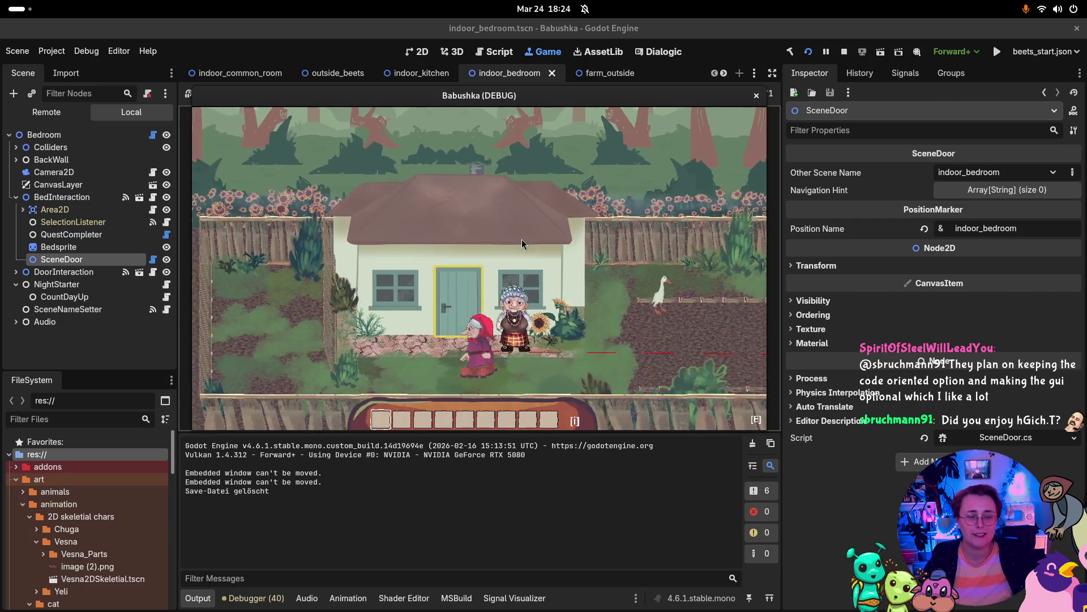
{"action": "key", "text": "e"}
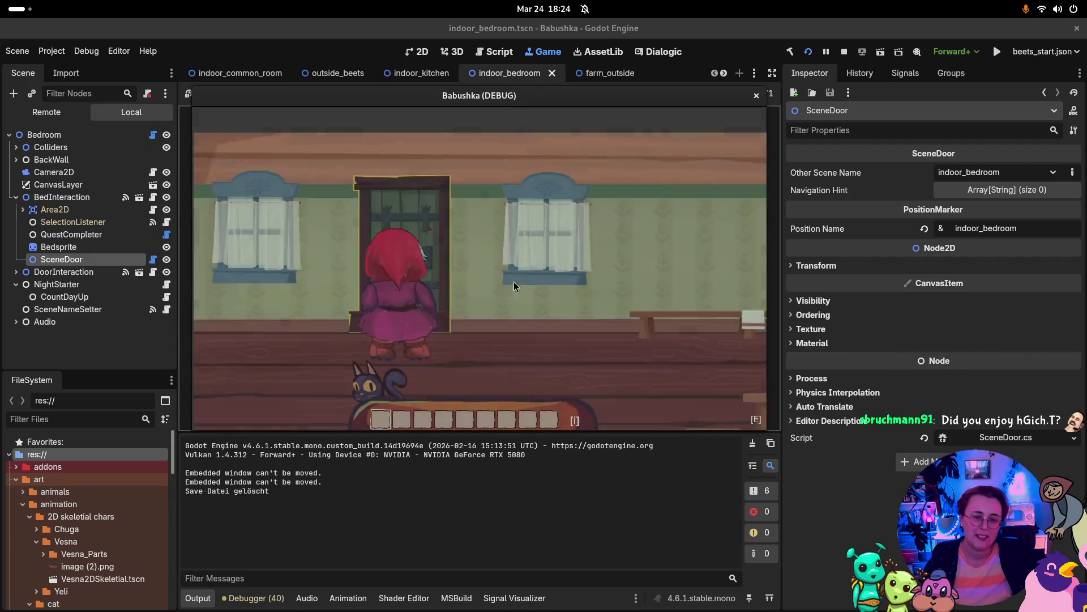
{"action": "key", "text": "d"}
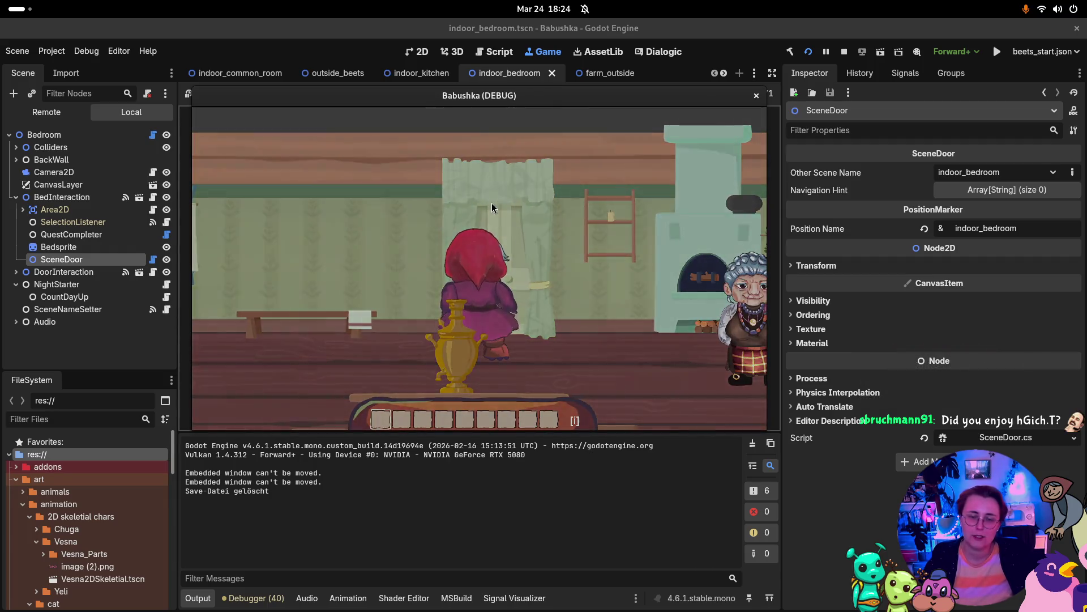
{"action": "key", "text": "e"}
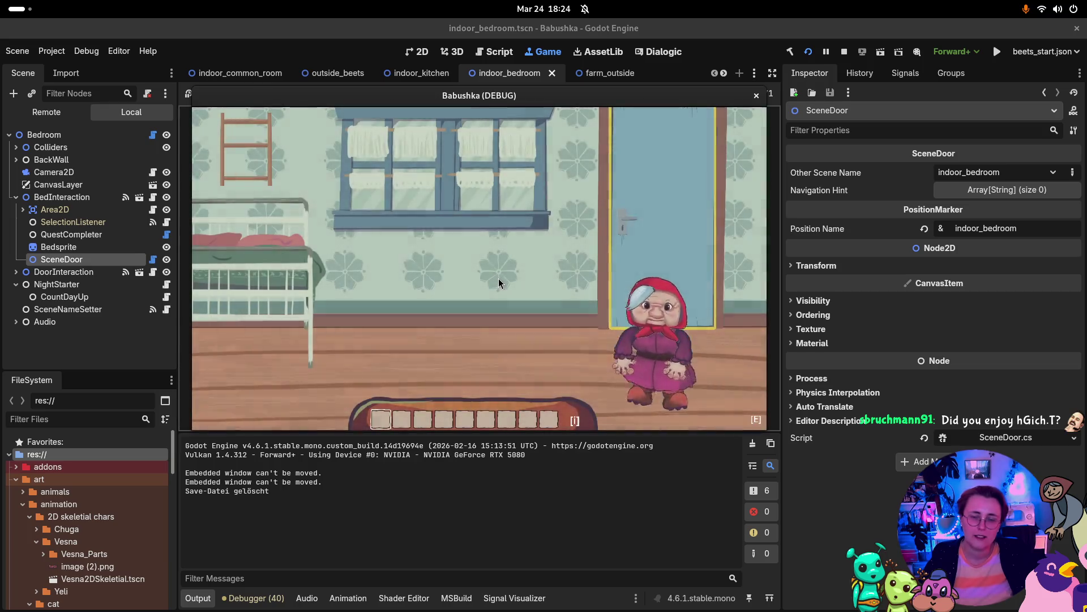
Use the bed, visit the stove room via the blue door, return, and stop the game.
{"action": "key", "text": "a"}
{"action": "key", "text": "e"}
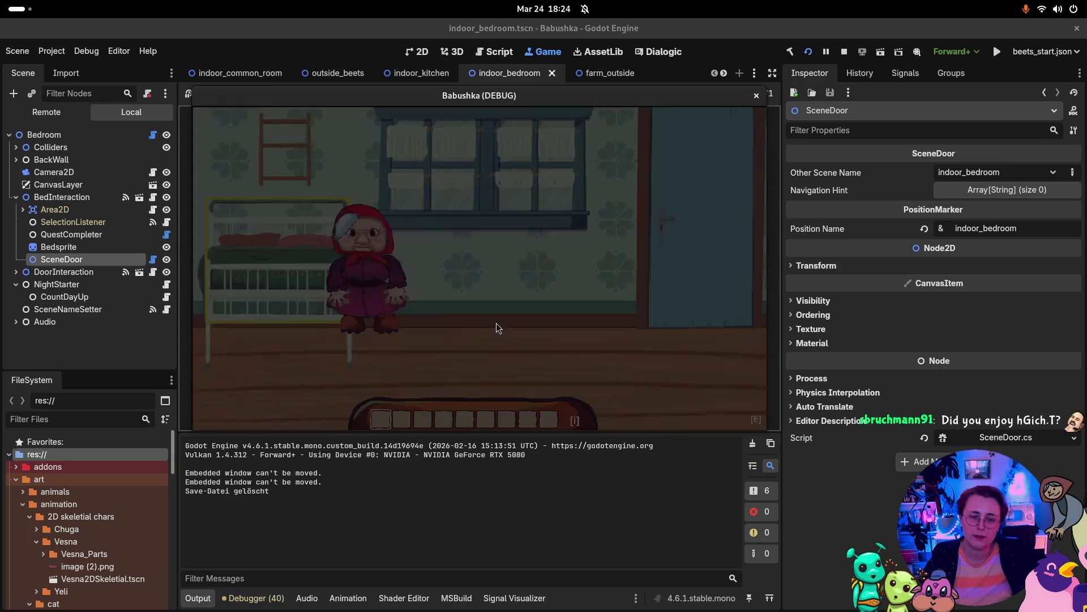
{"action": "key", "text": "d"}
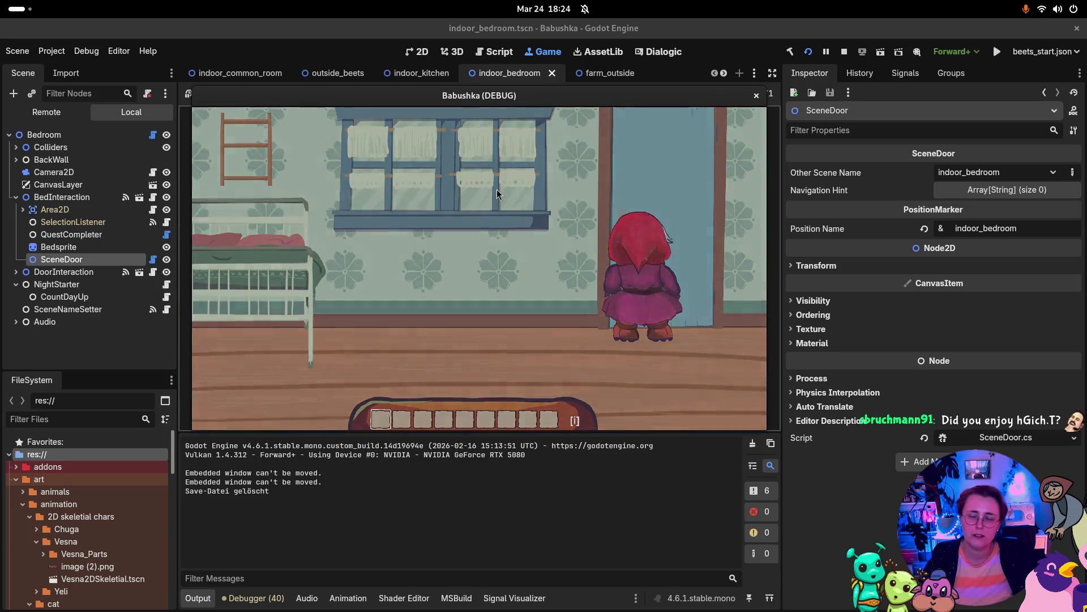
{"action": "key", "text": "e"}
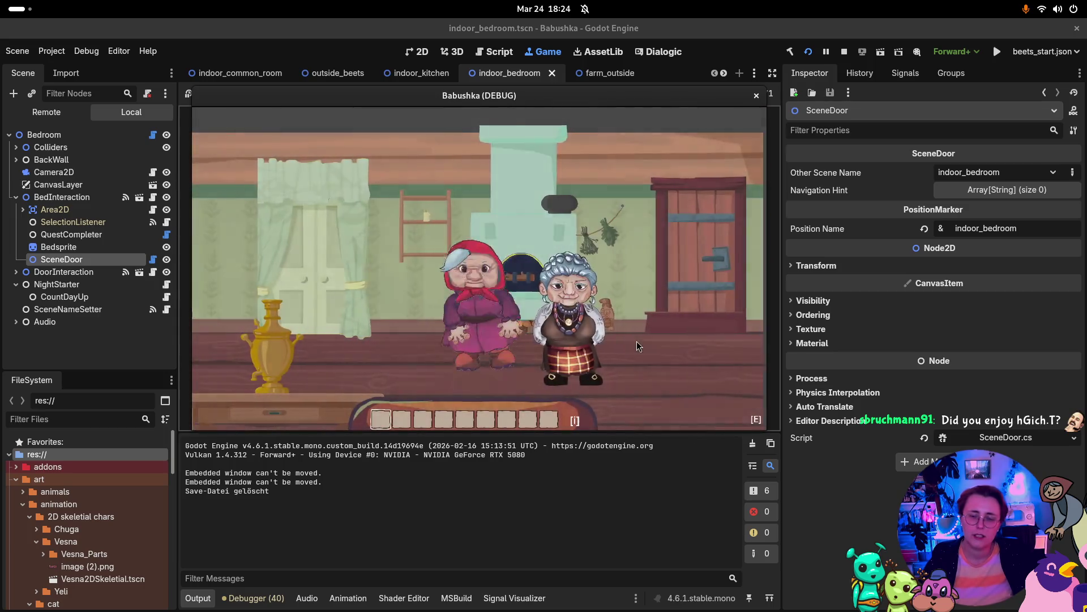
{"action": "key", "text": "a"}
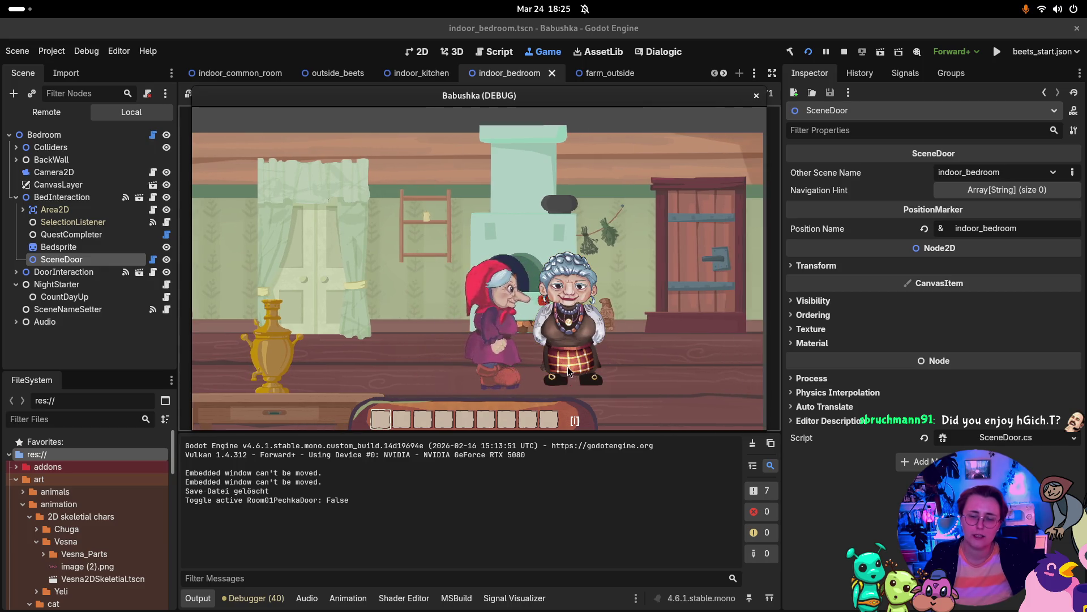
{"action": "key", "text": "d"}
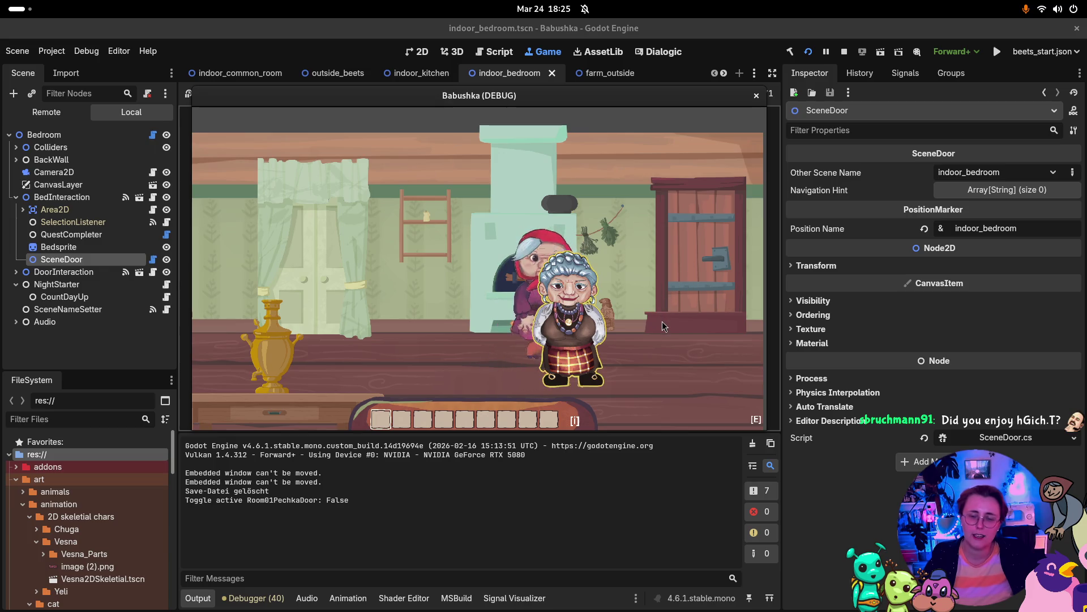
{"action": "key", "text": "d"}
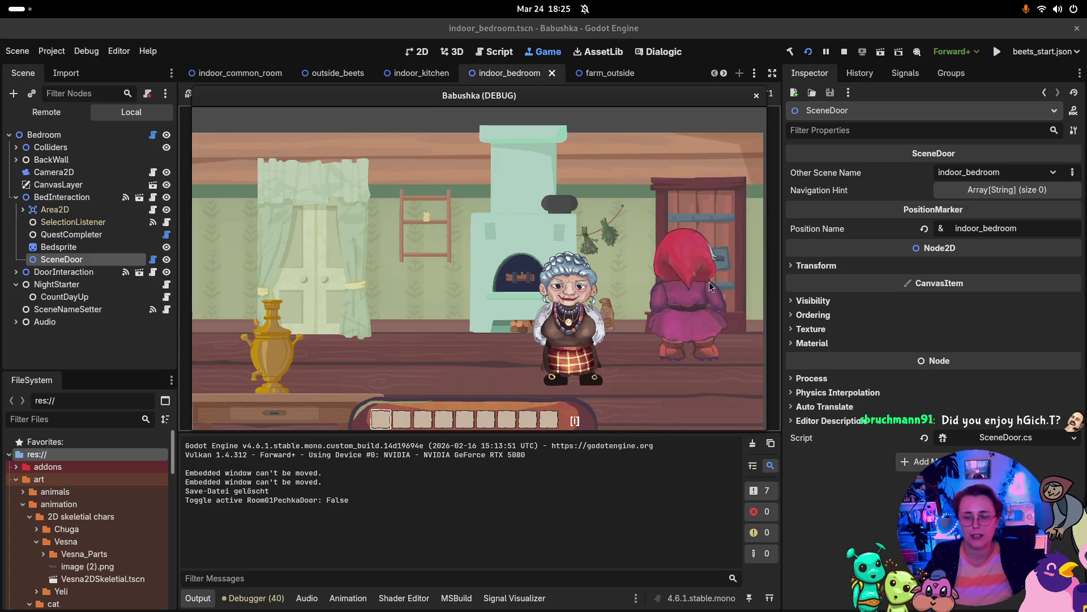
{"action": "key", "text": "e"}
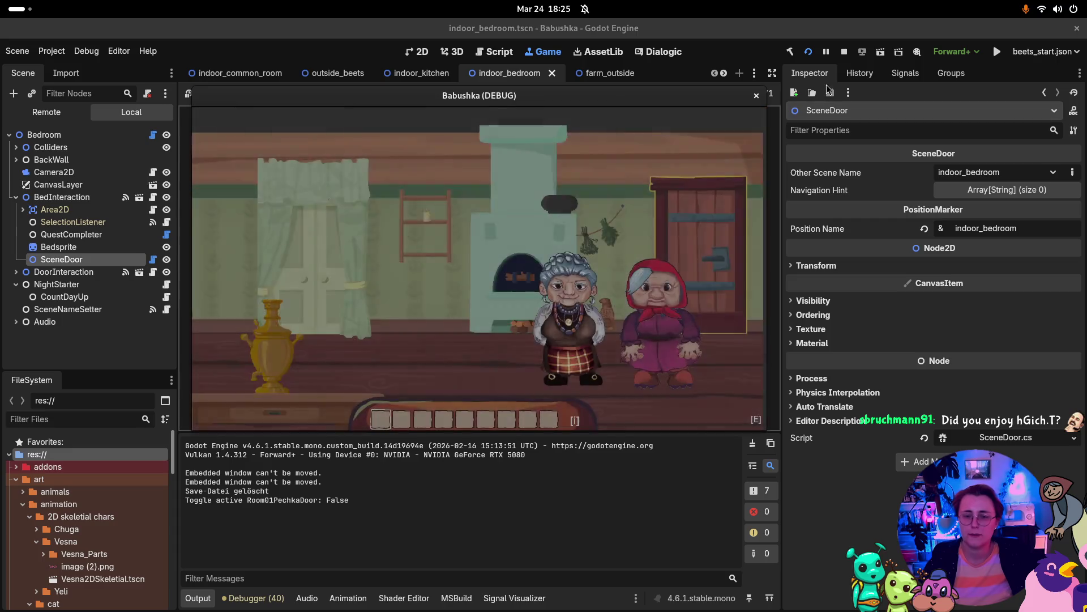
{"action": "left_click", "coordinate": [844, 51]}
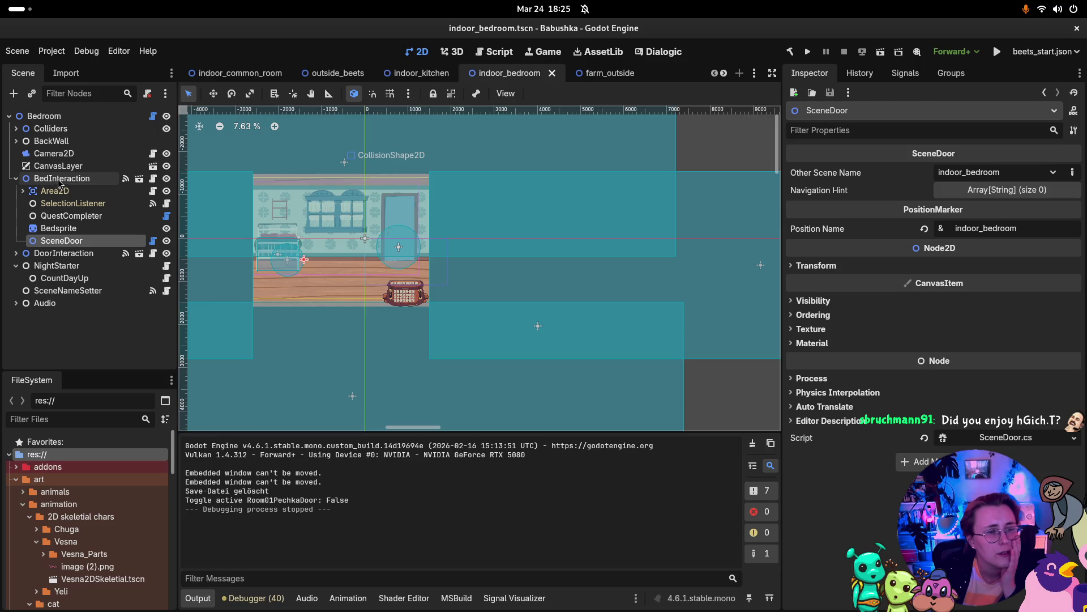
Drag SceneDoor under DoorInteraction down to (-26, 577) and save indoor_bedroom.
{"action": "key", "text": "w"}
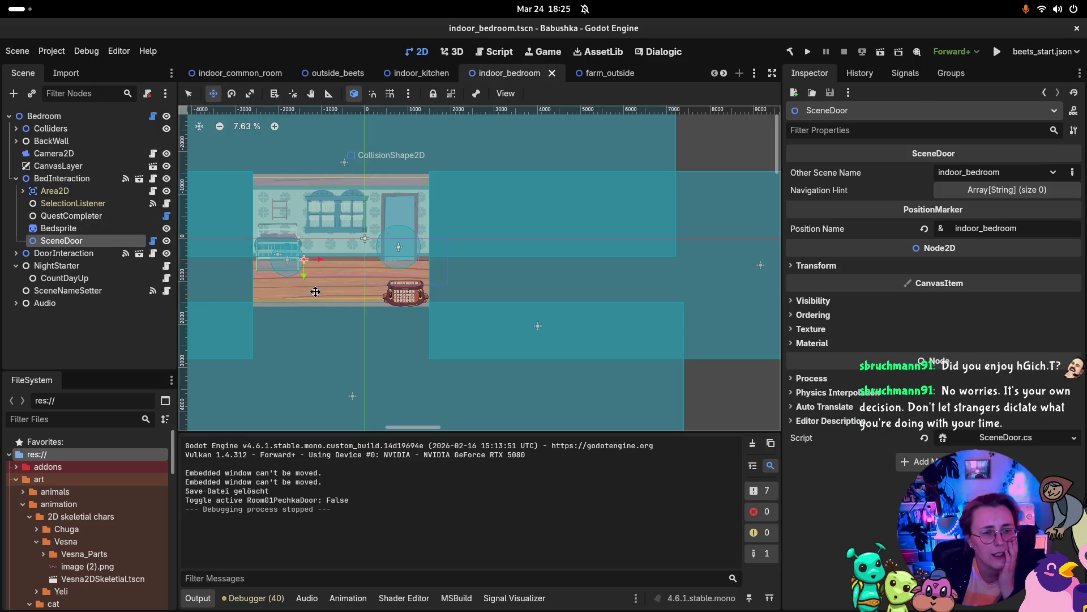
{"action": "mouse_move", "coordinate": [325, 261]}
{"action": "left_mouse_down"}
{"action": "mouse_move", "coordinate": [335, 261]}
{"action": "mouse_move", "coordinate": [313, 286]}
{"action": "left_mouse_up"}
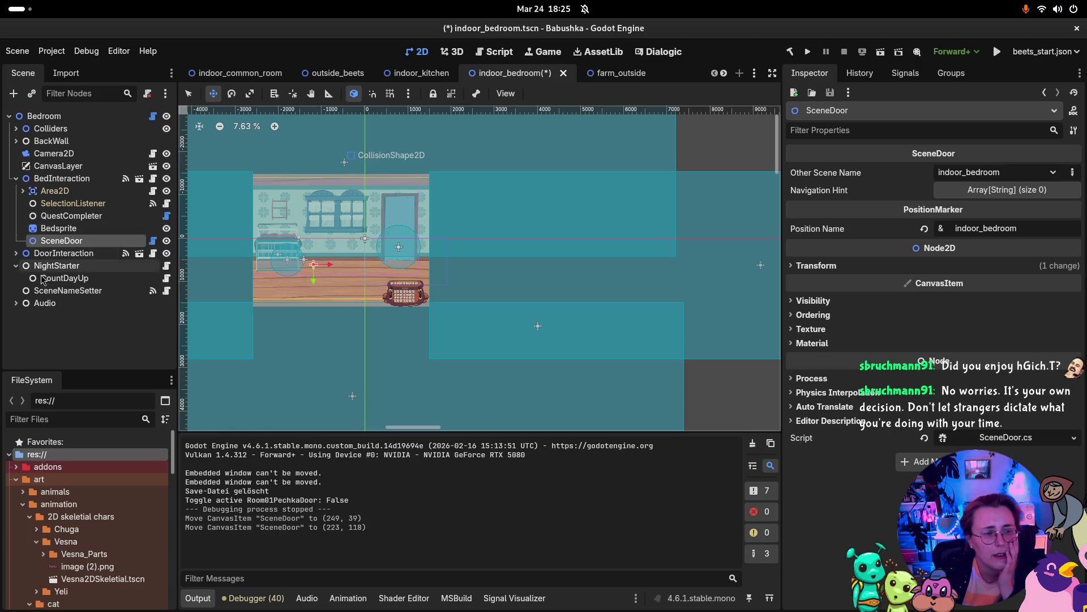
{"action": "left_click", "coordinate": [65, 254]}
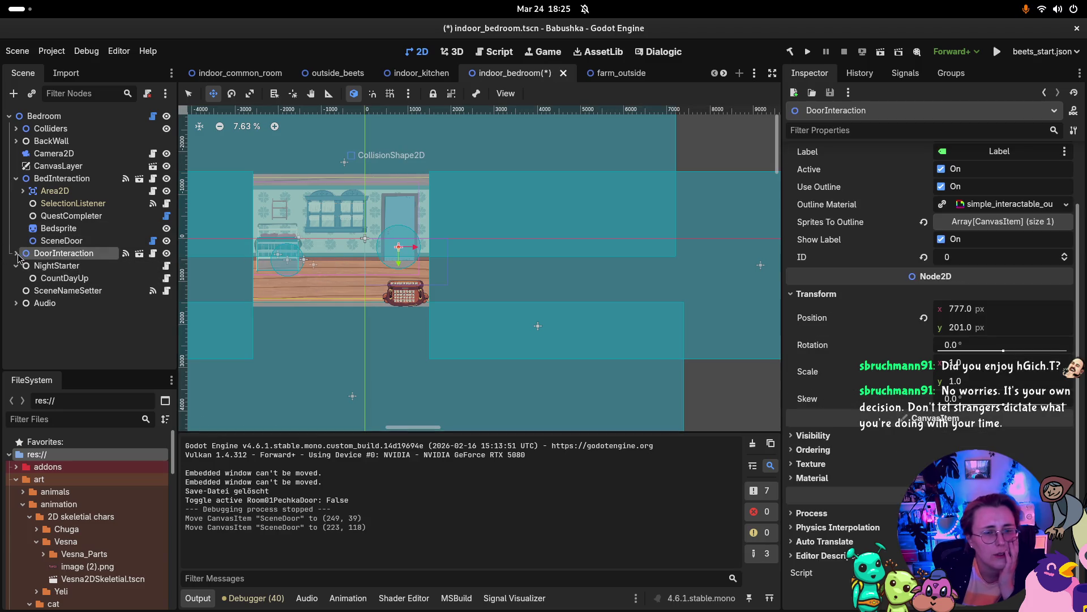
{"action": "left_click", "coordinate": [16, 253]}
{"action": "left_click", "coordinate": [75, 316]}
{"action": "left_click", "coordinate": [61, 328]}
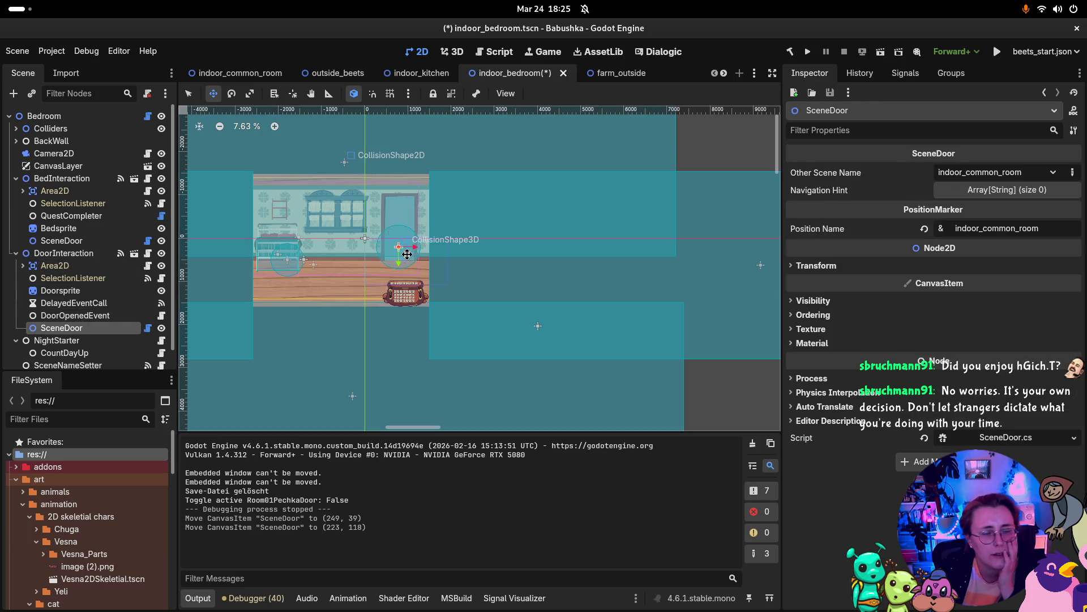
{"action": "left_click_drag", "start_coordinate": [403, 265], "coordinate": [401, 288]}
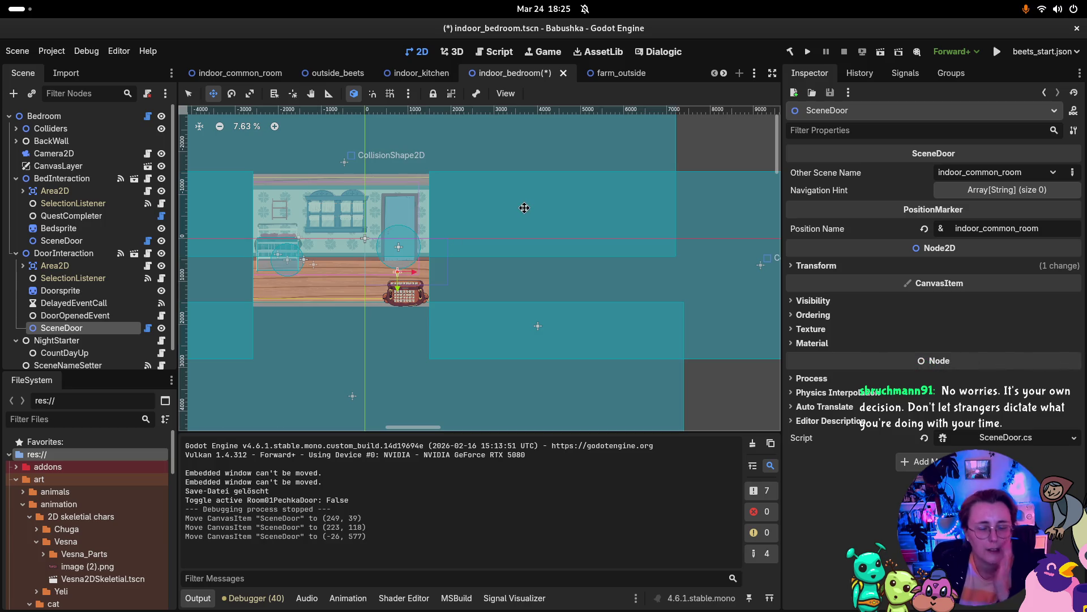
{"action": "key", "text": "ctrl+s"}
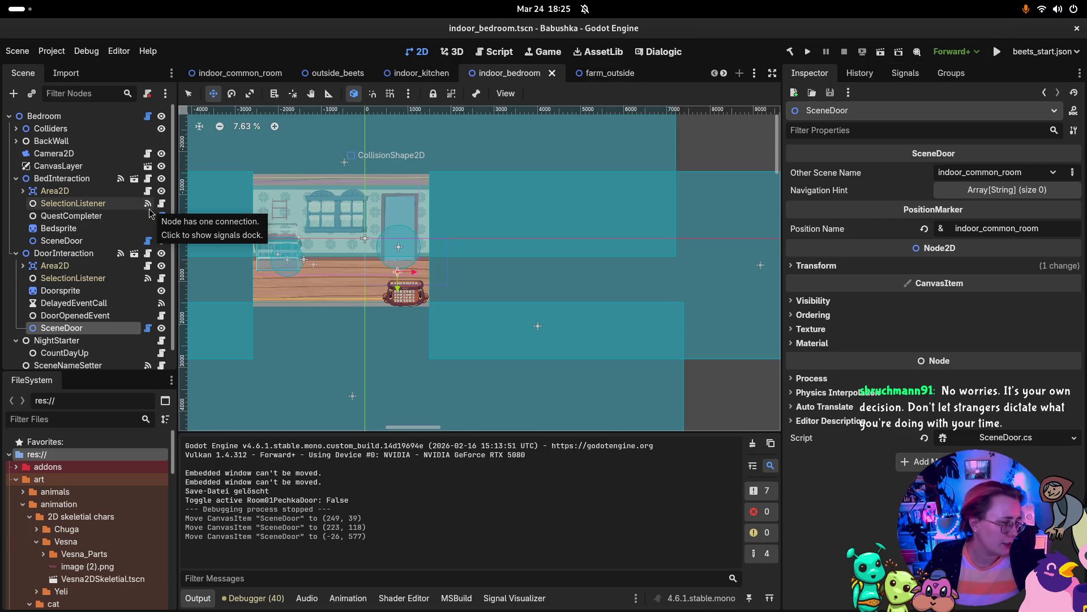
{"action": "key", "text": "super"}
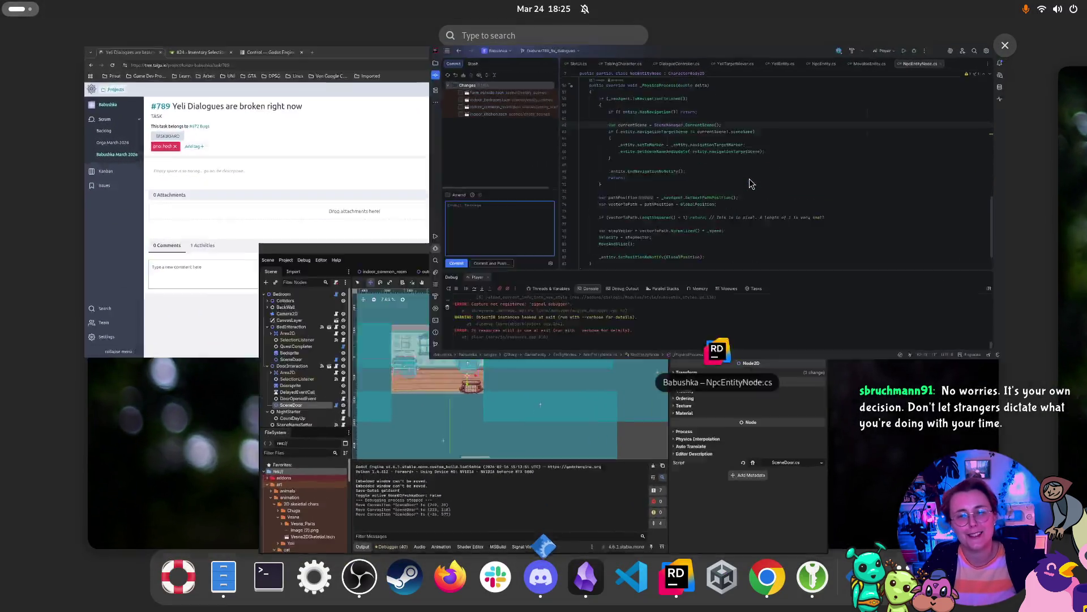
In Rider, commit all four changed scene files as ':bug: Fixed door interactions'.
{"action": "left_click", "coordinate": [752, 183]}
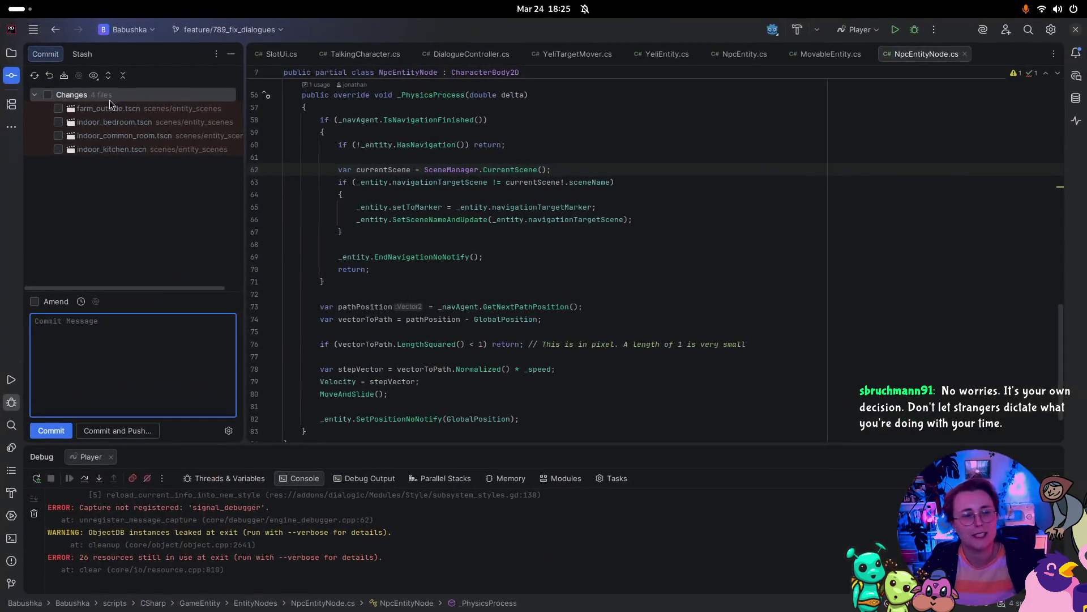
{"action": "left_click", "coordinate": [47, 94]}
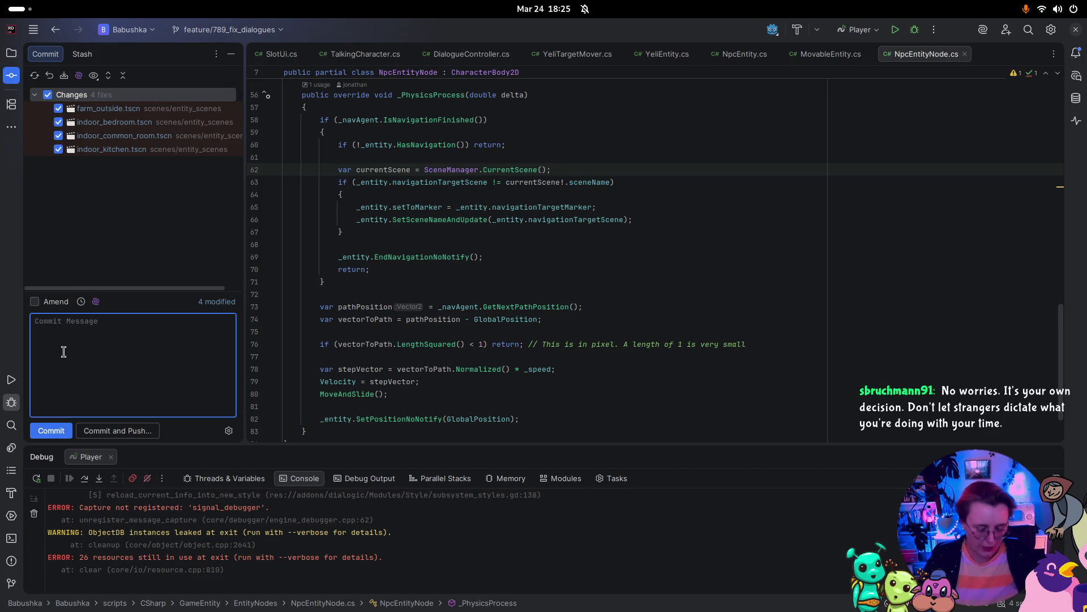
{"action": "type", "text": ":bug: Fixed door interactions"}
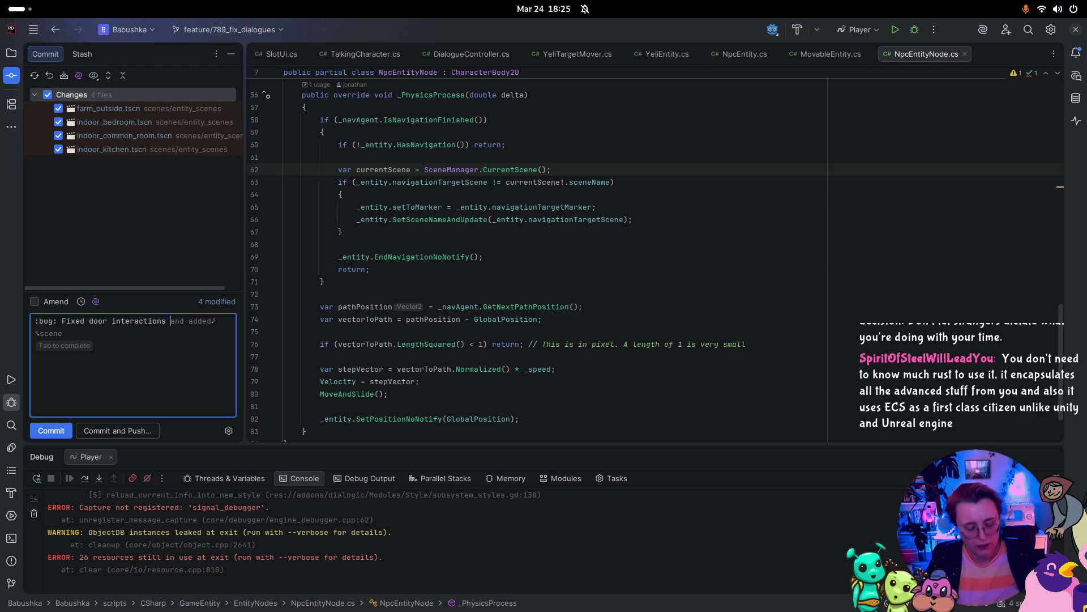
{"action": "type", "text": "to better"}
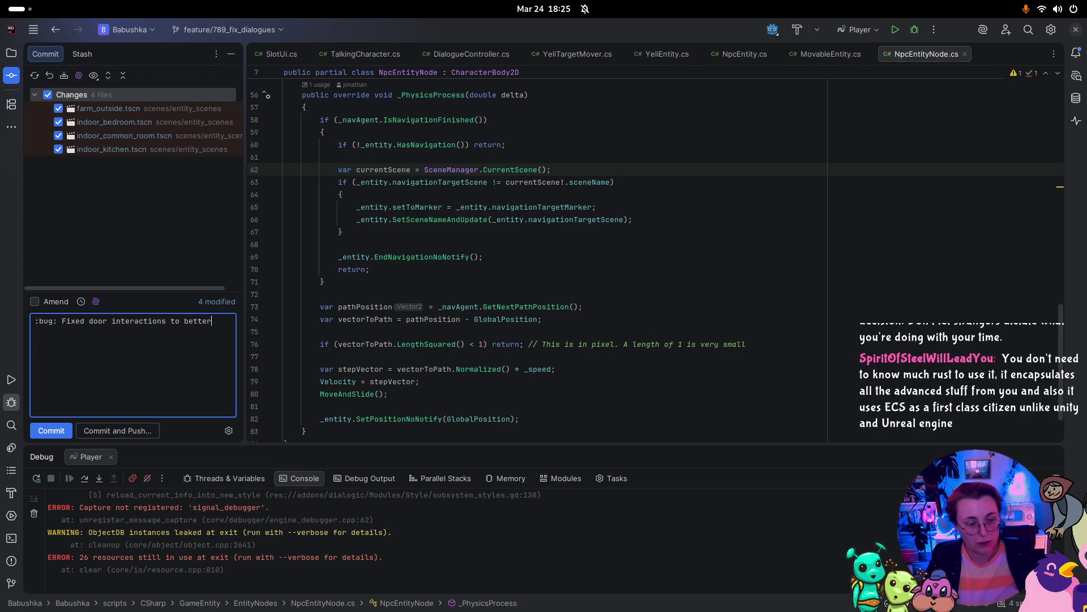
{"action": "type", "text": " structure"}
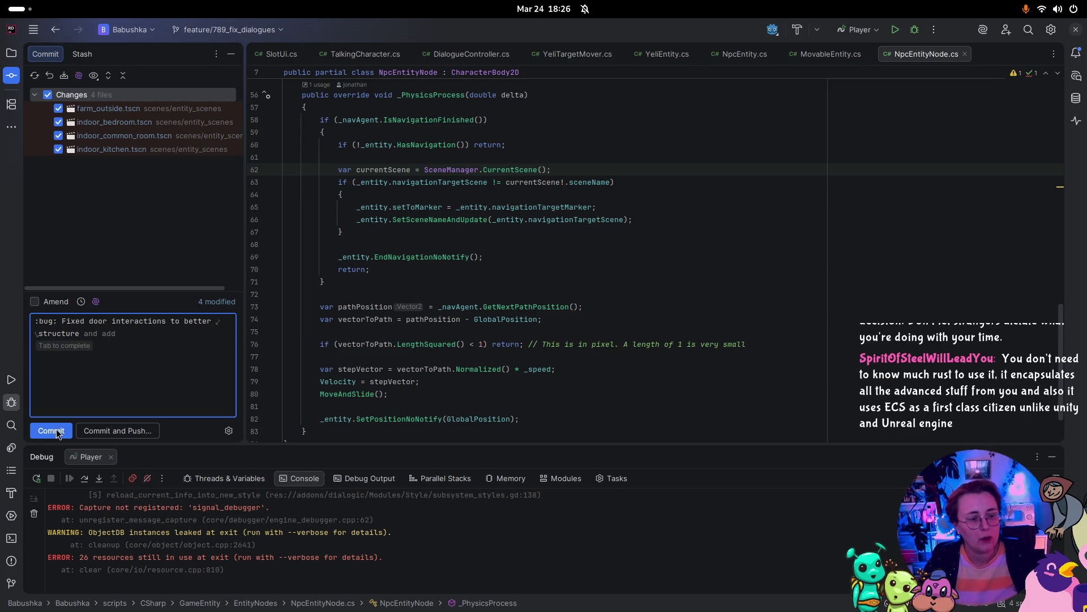
{"action": "left_click", "coordinate": [56, 432]}
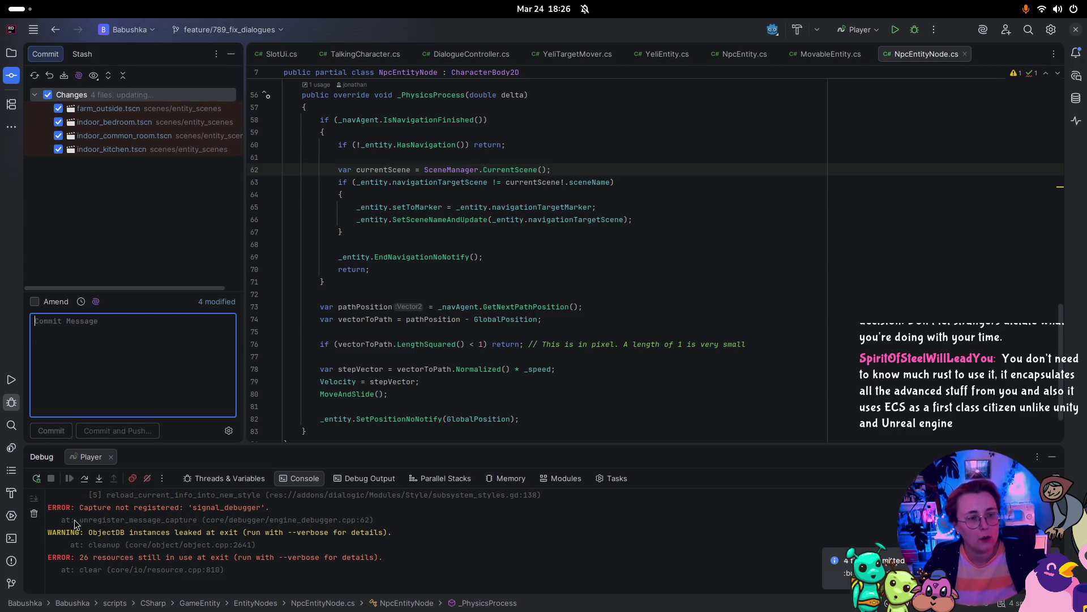
Push the commit to the feature/789_fix_dialogues branch.
{"action": "left_click", "coordinate": [252, 31]}
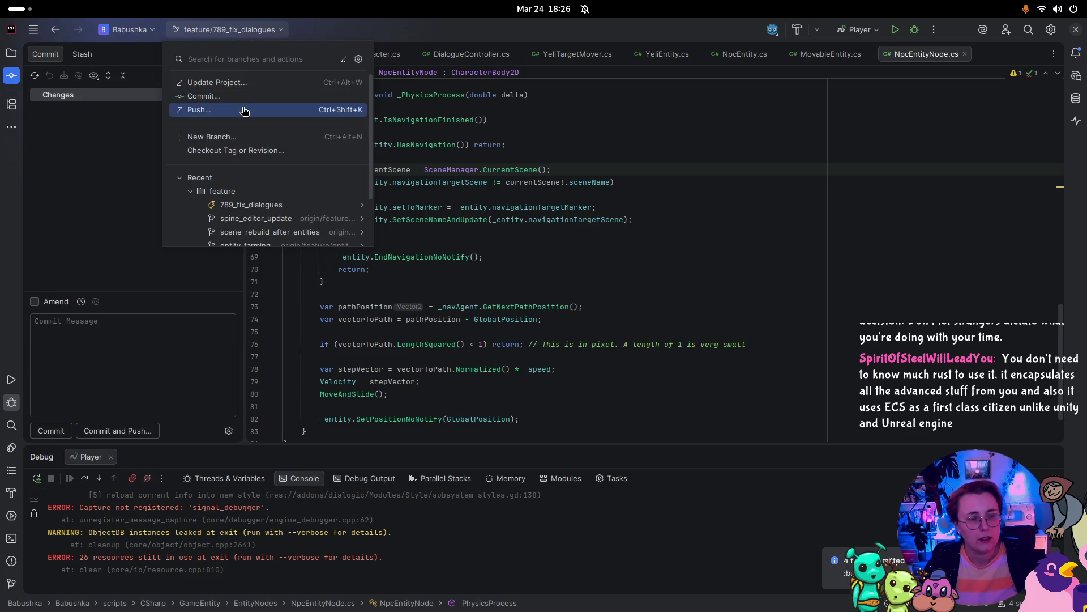
{"action": "left_click", "coordinate": [243, 109]}
{"action": "left_click", "coordinate": [674, 443]}
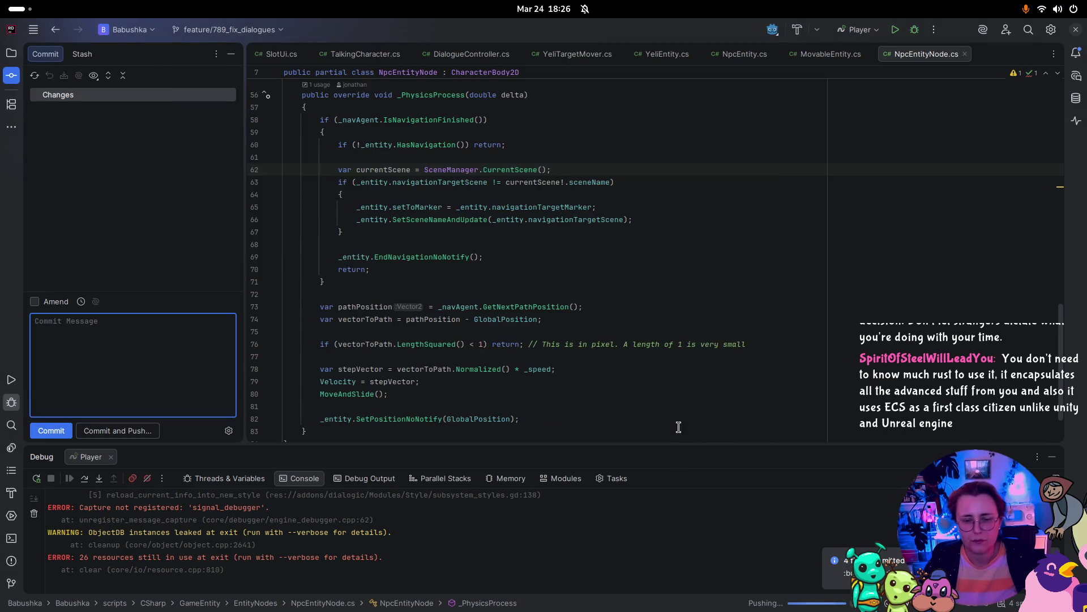
In Gitea, start a pull request from feature/789_fix_dialogues into develop and open its creation form.
{"action": "key", "text": "super"}
{"action": "left_click", "coordinate": [364, 164]}
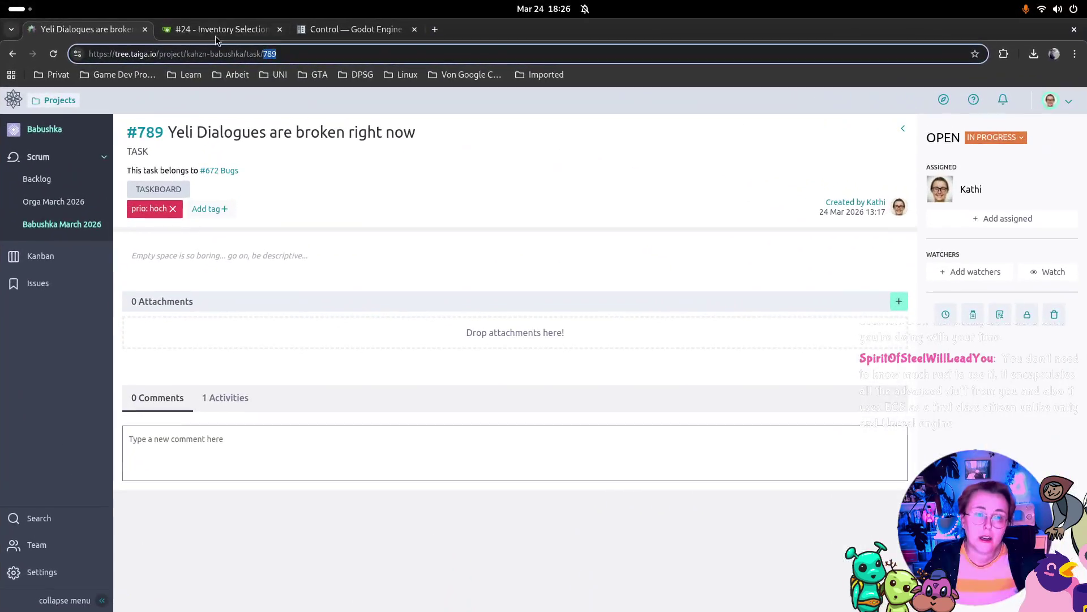
{"action": "left_click", "coordinate": [215, 35]}
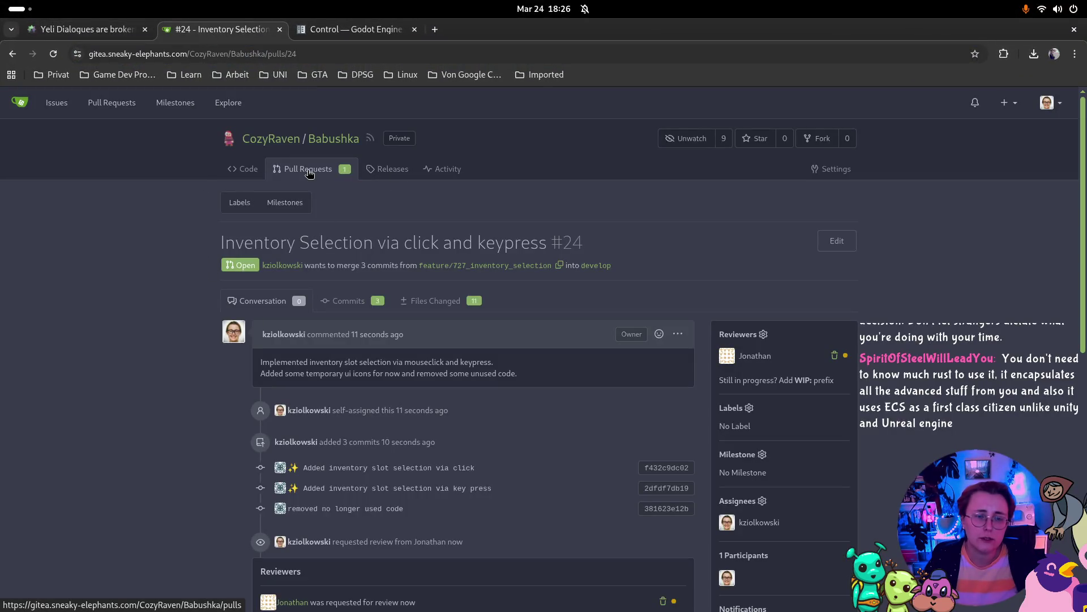
{"action": "left_click", "coordinate": [309, 173]}
{"action": "left_click", "coordinate": [827, 203]}
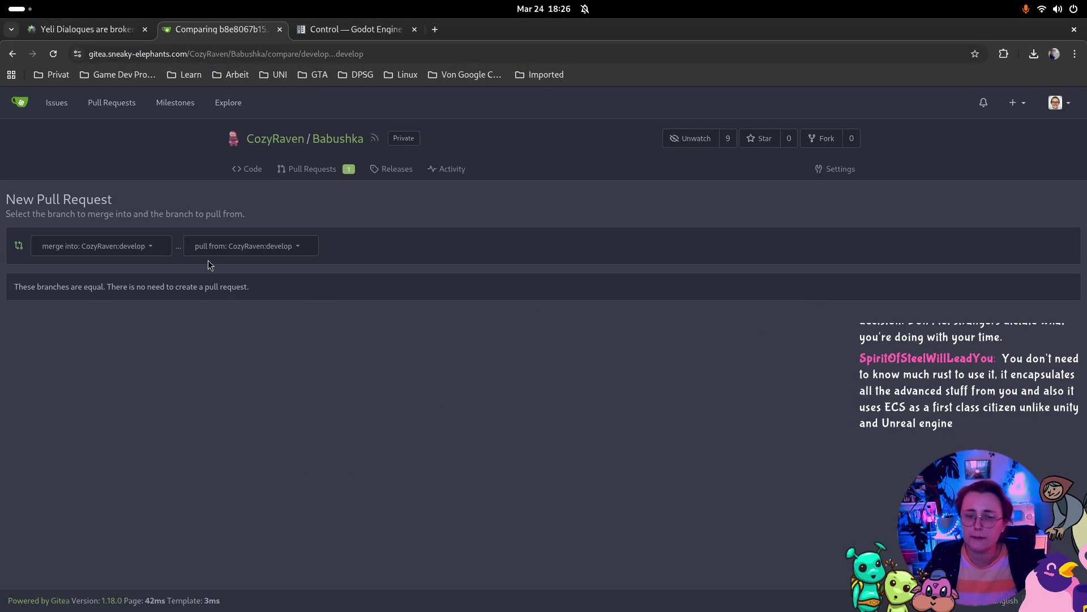
{"action": "left_click", "coordinate": [303, 244]}
{"action": "left_click", "coordinate": [325, 322]}
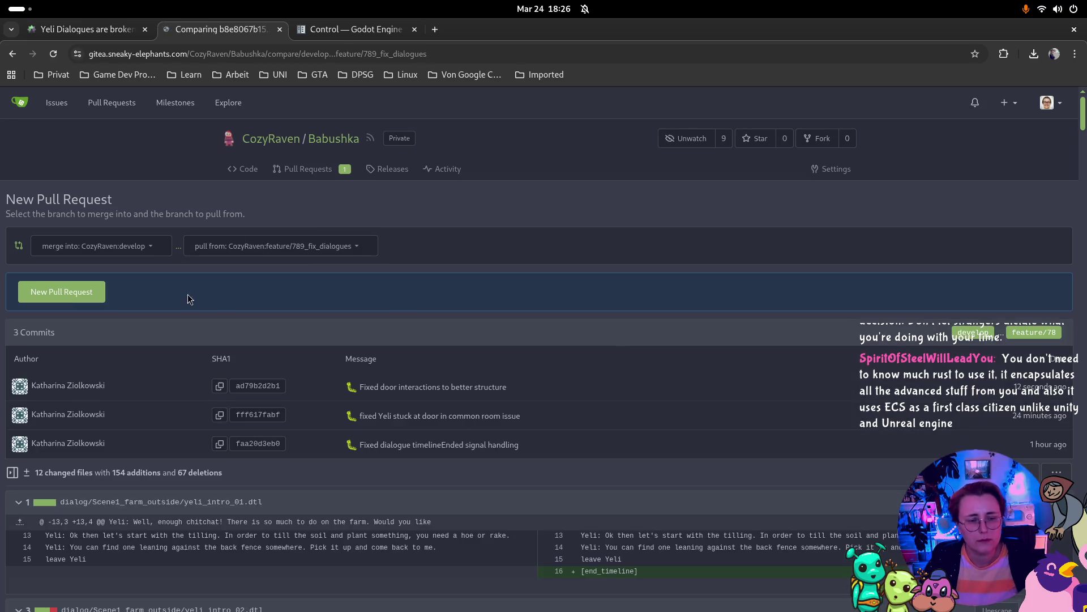
{"action": "scroll", "coordinate": [436, 419], "scroll_direction": "down", "scroll_amount": 4}
{"action": "scroll", "coordinate": [951, 327], "scroll_direction": "up", "scroll_amount": 4}
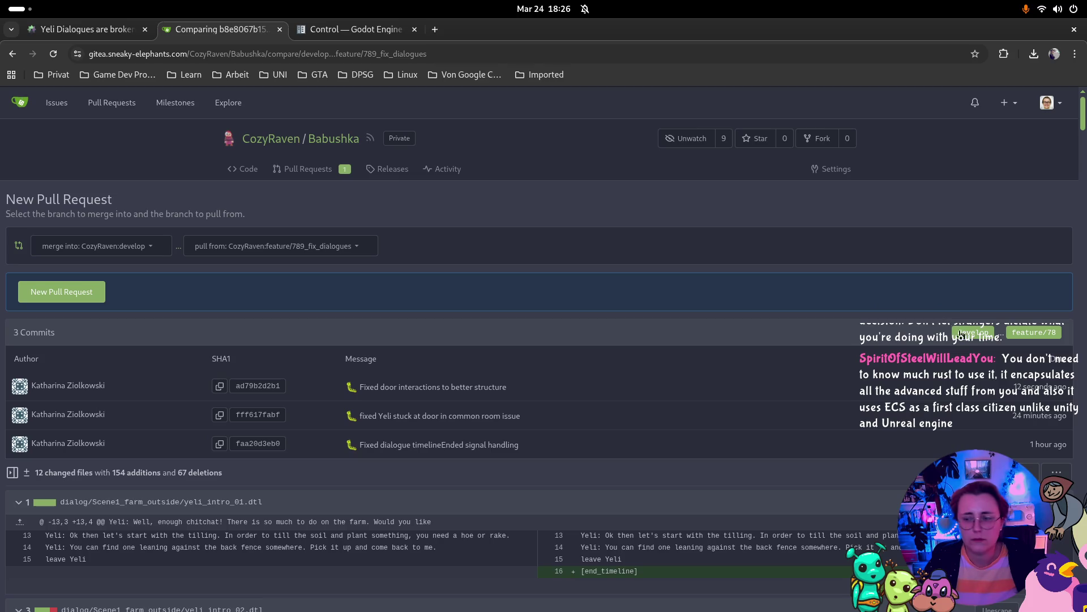
{"action": "left_click", "coordinate": [48, 293]}
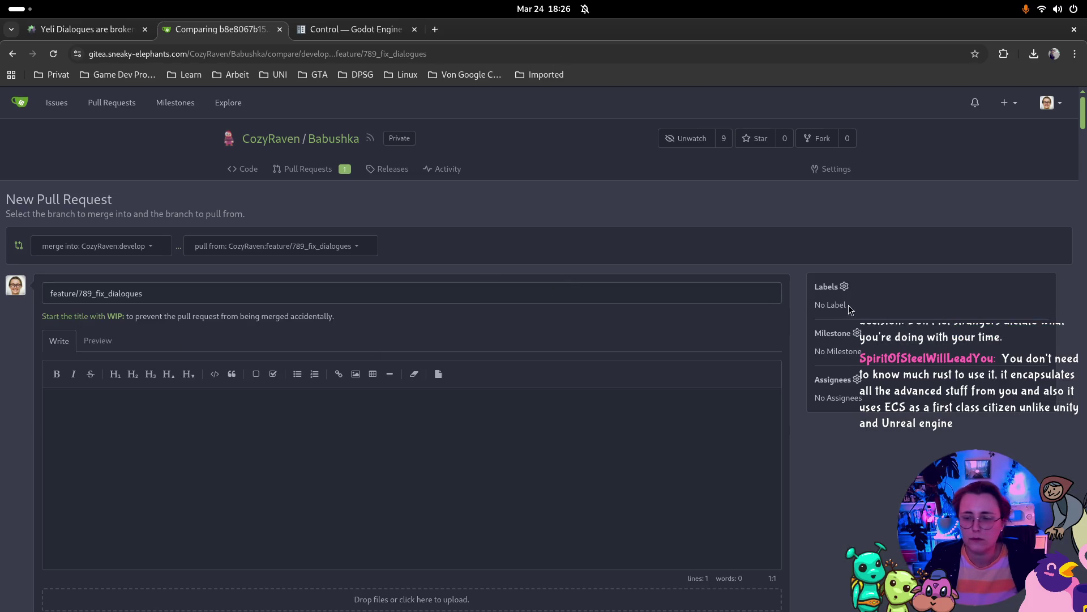
Assign yourself to the new pull request.
{"action": "left_click", "coordinate": [850, 387]}
{"action": "left_click", "coordinate": [875, 533]}
{"action": "left_click", "coordinate": [10, 354]}
Write bullets on the fixed Yeli dialogues and Yeli getting stuck moving to the kitchen.
{"action": "left_click", "coordinate": [320, 466]}
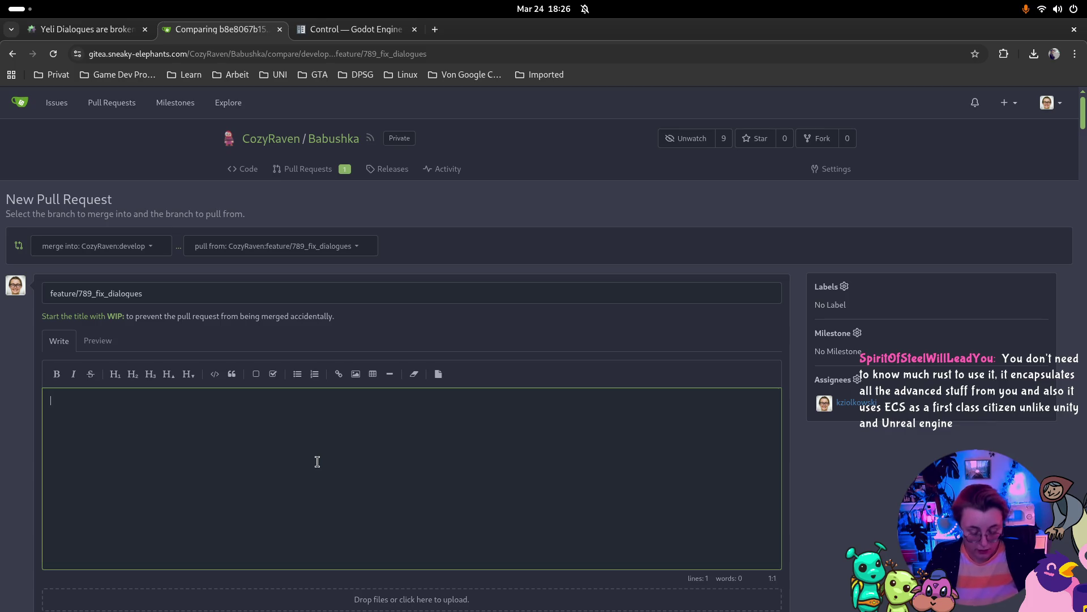
{"action": "type", "text": "- mad"}
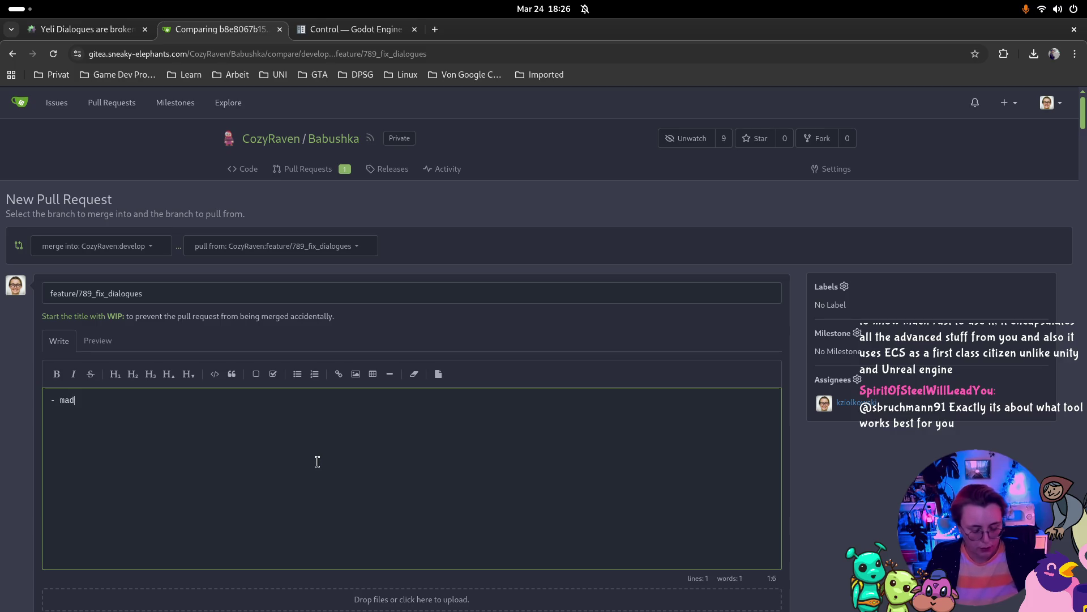
{"action": "type", "text": "e sure Yeli"}
{"action": "type", "text": "s dia"}
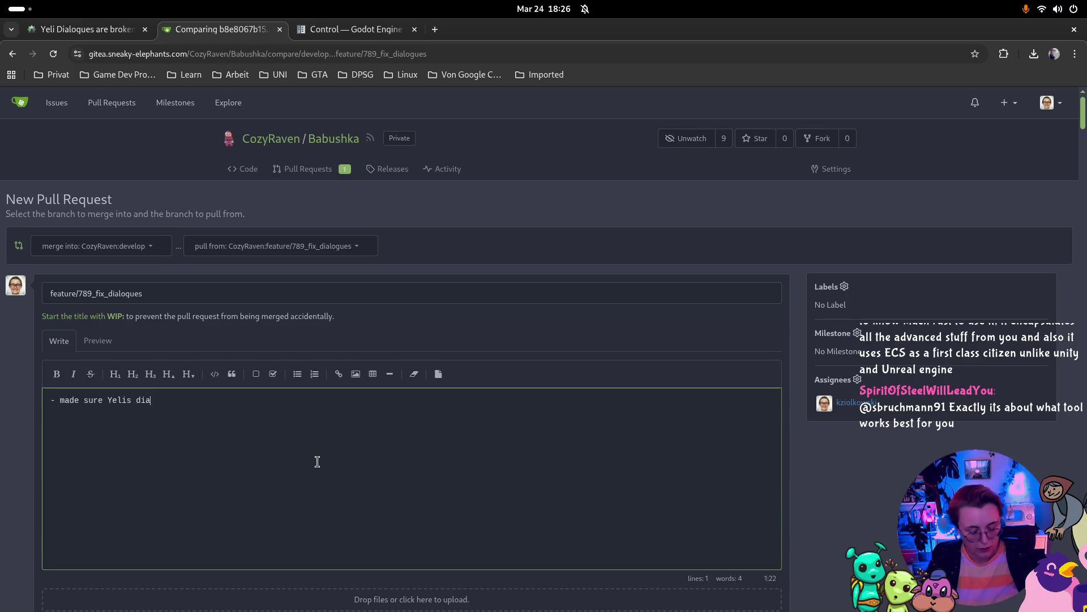
{"action": "type", "text": "logues are playing"}
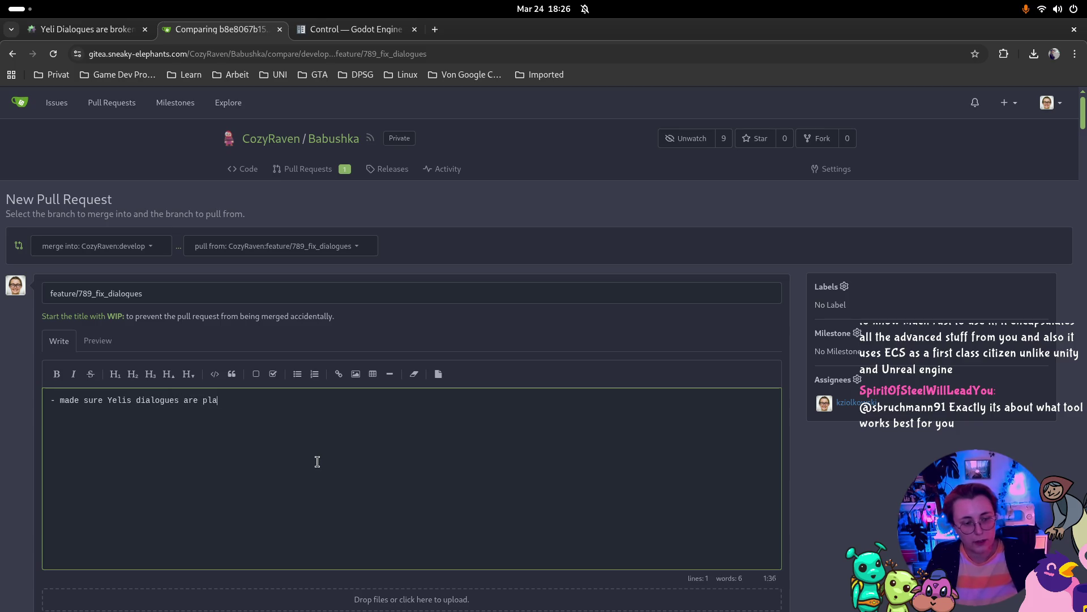
{"action": "key", "text": "BackSpace"}
{"action": "key", "text": "BackSpace"}
{"action": "key", "text": "BackSpace"}
{"action": "key", "text": "BackSpace"}
{"action": "key", "text": "BackSpace"}
{"action": "type", "text": "(still) s"}
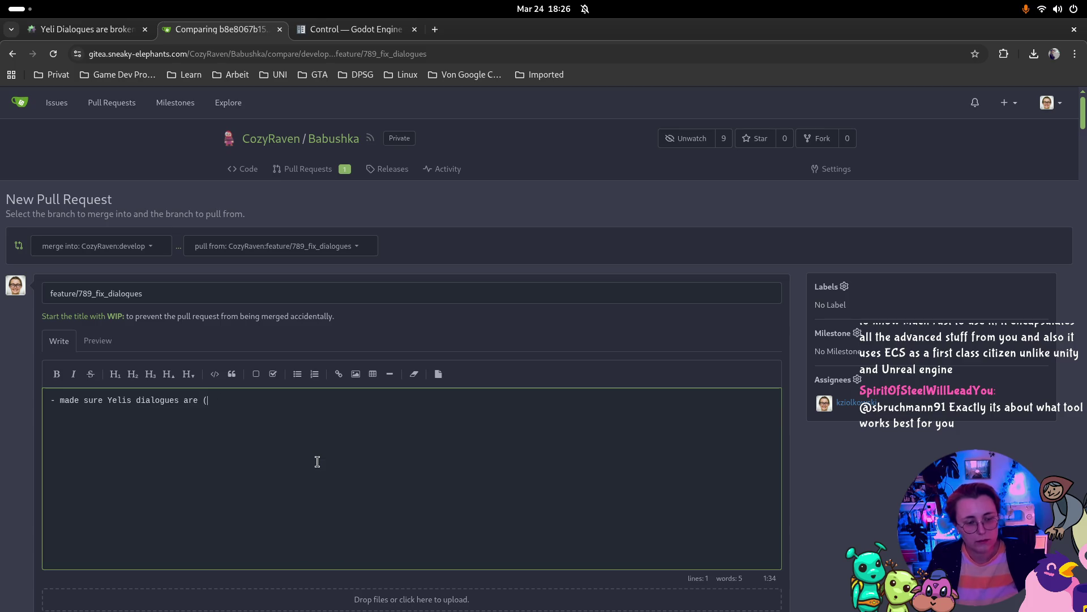
{"action": "key", "text": "BackSpace"}
{"action": "type", "text": "pla"}
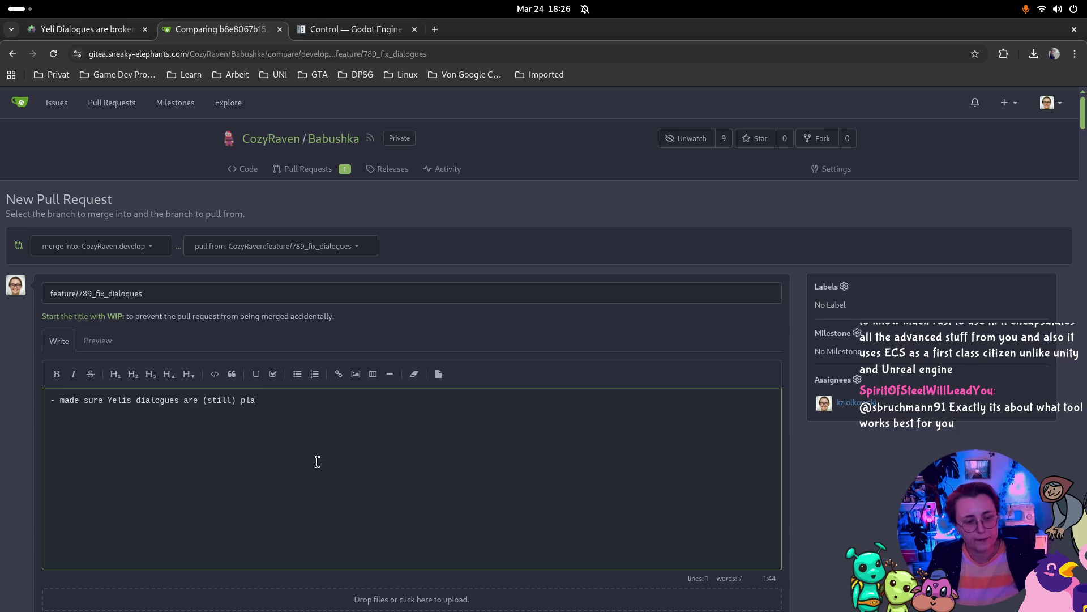
{"action": "type", "text": "yingfix"}
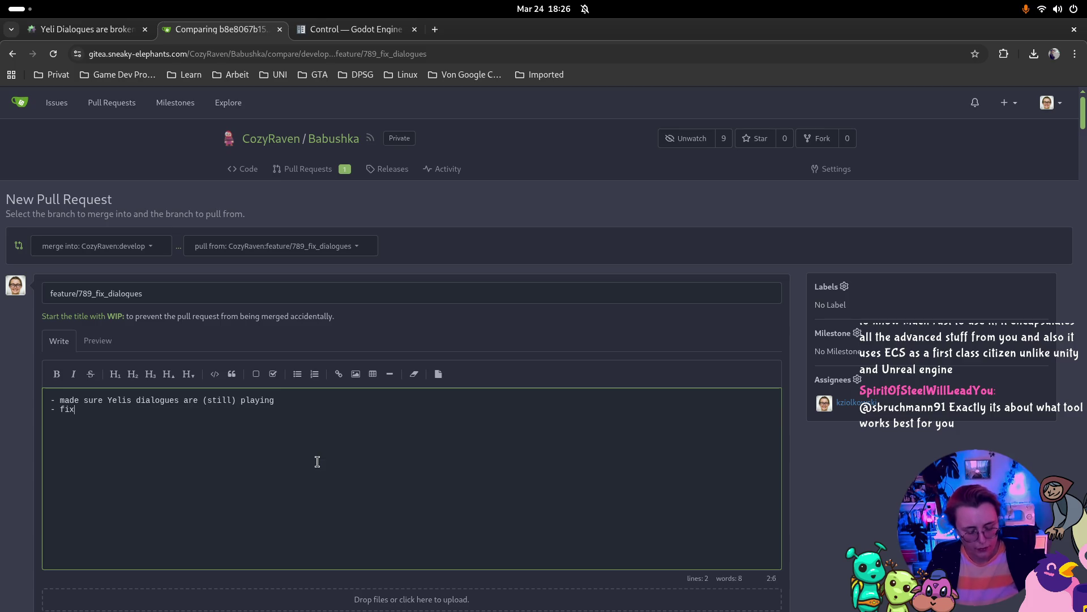
{"action": "type", "text": "ed Yel"}
{"action": "key", "text": "BackSpace"}
{"action": "key", "text": "BackSpace"}
{"action": "key", "text": "BackSpace"}
{"action": "type", "text": "Yeli getting stcu"}
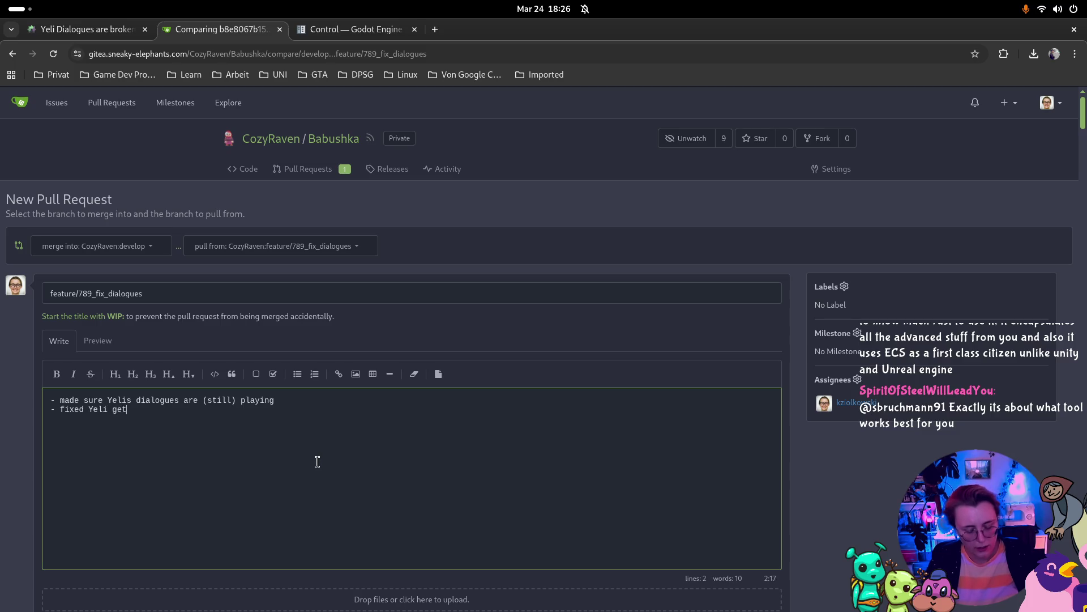
{"action": "type", "text": "k"}
{"action": "key", "text": "BackSpace"}
{"action": "key", "text": "BackSpace"}
{"action": "key", "text": "BackSpace"}
{"action": "type", "text": "uck when moving to"}
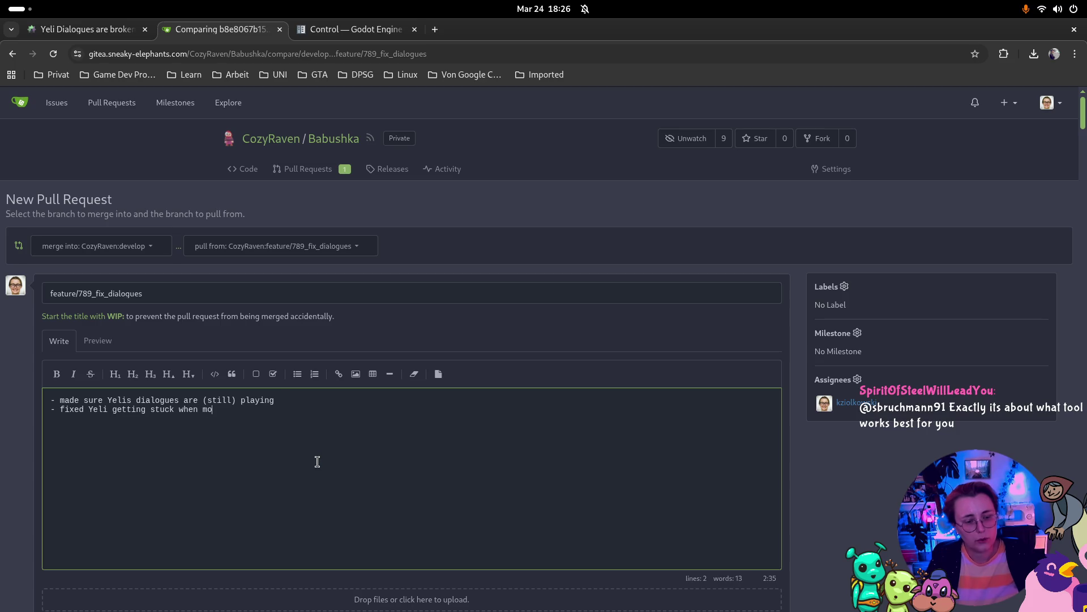
{"action": "type", "text": " the kithen"}
{"action": "key", "text": "BackSpace"}
{"action": "key", "text": "BackSpace"}
{"action": "type", "text": "chen issue"}
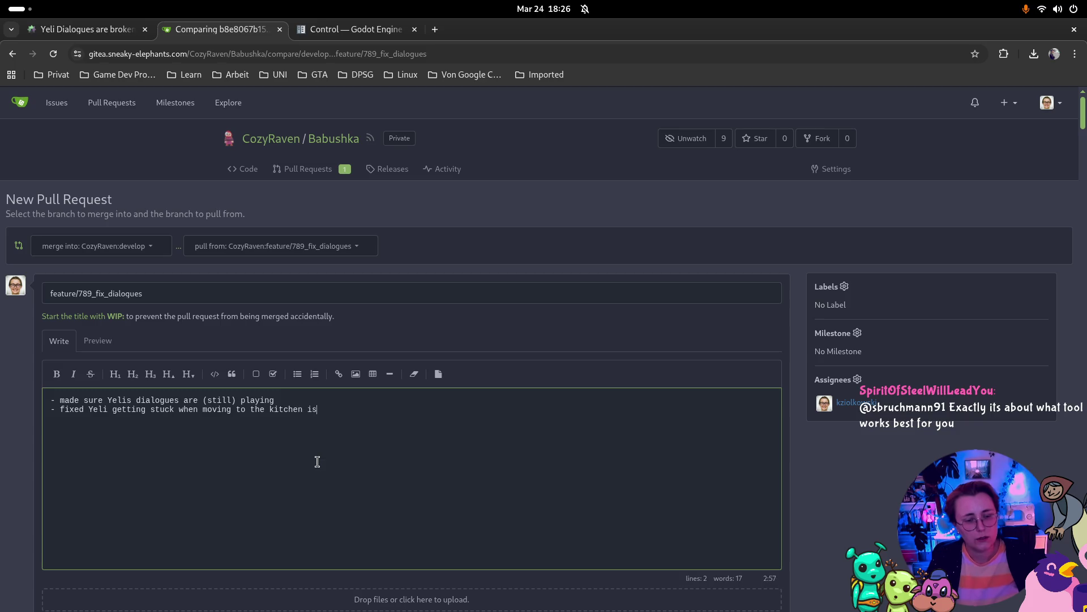
Add the bullet 'fixed doorscene structure in all day scenes' and create pull request #25.
{"action": "key", "text": "Return"}
{"action": "type", "text": "fixed door"}
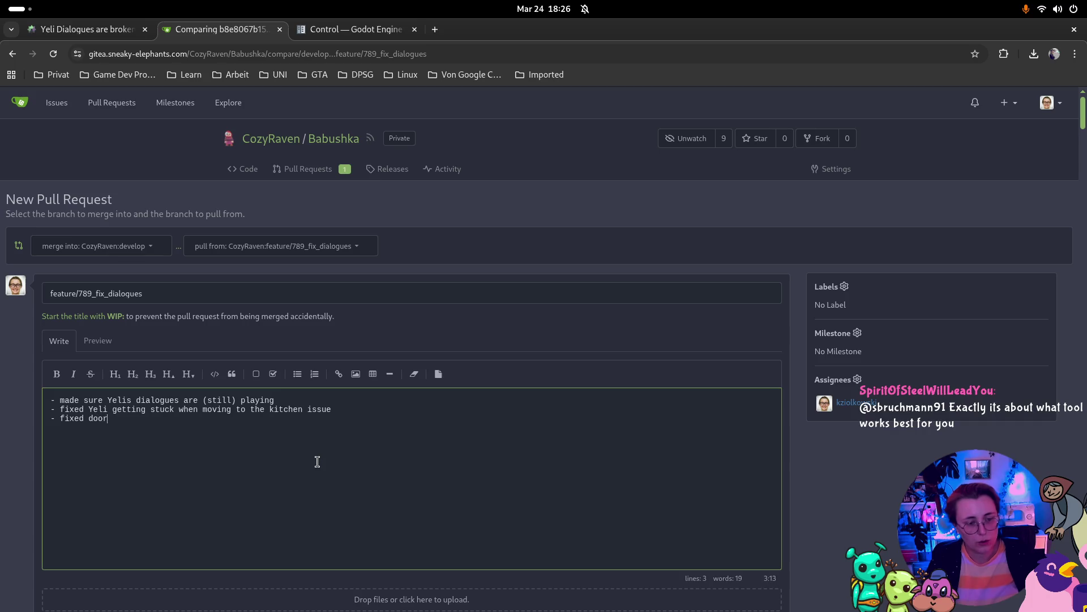
{"action": "type", "text": "scene structure in all day scenes."}
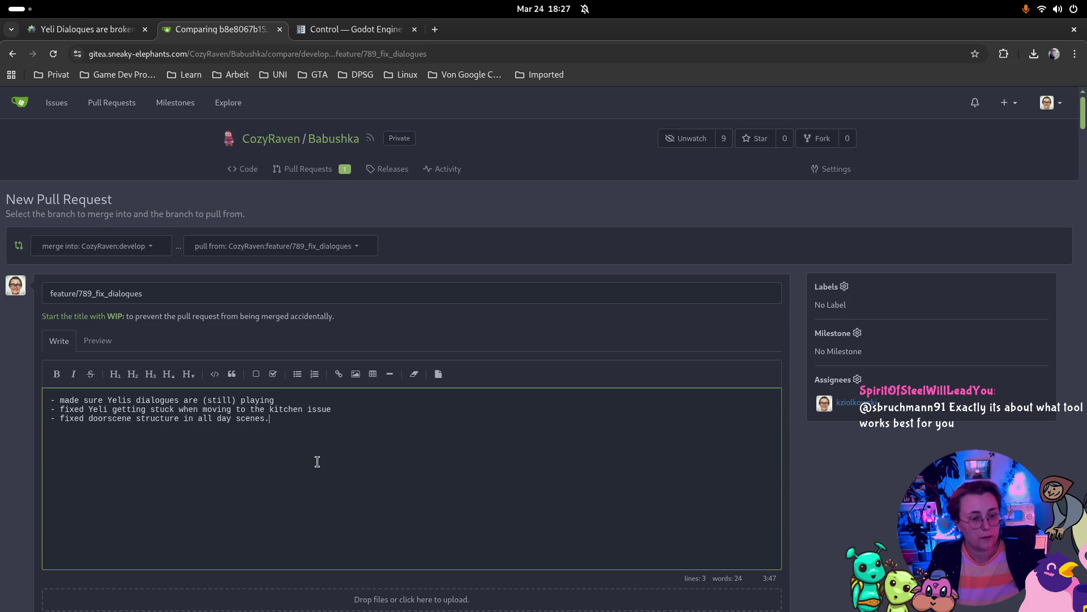
{"action": "key", "text": "BackSpace"}
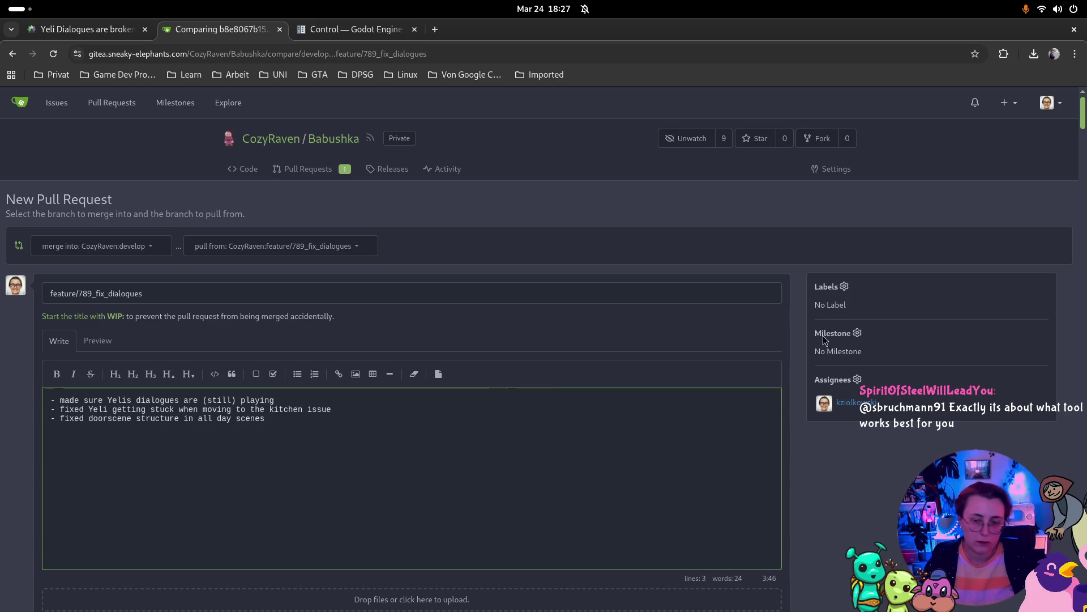
{"action": "scroll", "coordinate": [500, 476], "scroll_direction": "down", "scroll_amount": 5}
{"action": "left_click", "coordinate": [735, 358]}
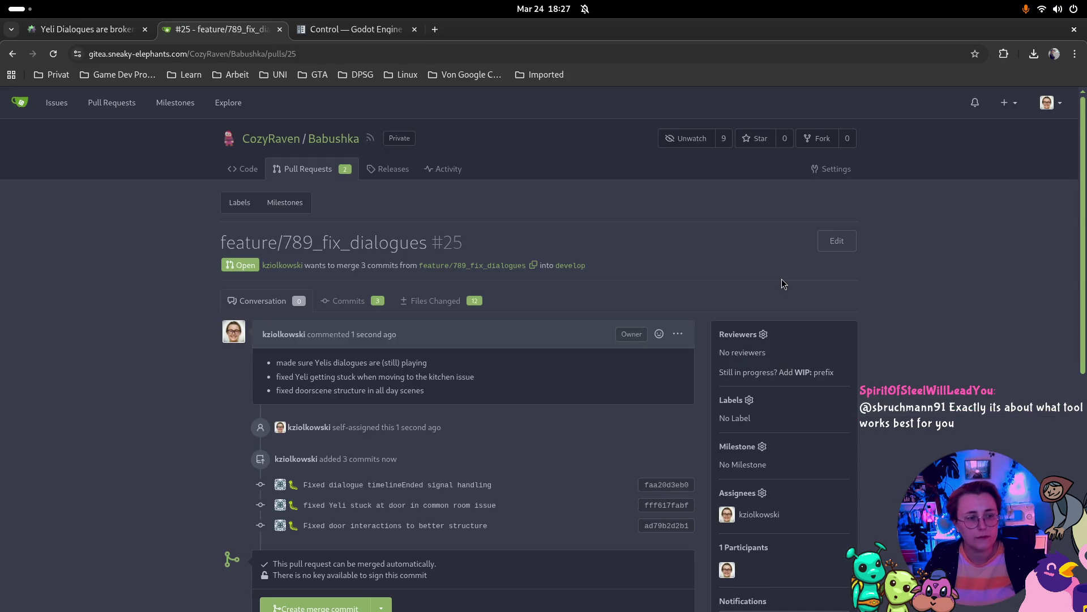
Request a teammate as reviewer on pull request #25, then return to the Taiga task tab.
{"action": "scroll", "coordinate": [970, 334], "scroll_direction": "down", "scroll_amount": 6}
{"action": "scroll", "coordinate": [947, 326], "scroll_direction": "up", "scroll_amount": 5}
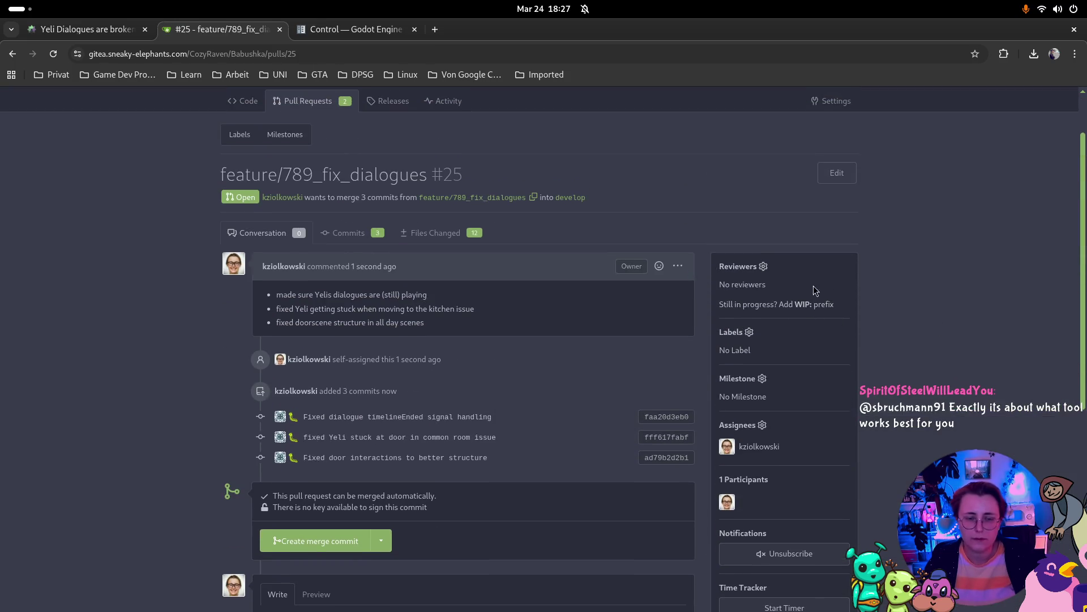
{"action": "left_click", "coordinate": [764, 265]}
{"action": "scroll", "coordinate": [788, 403], "scroll_direction": "down", "scroll_amount": 4}
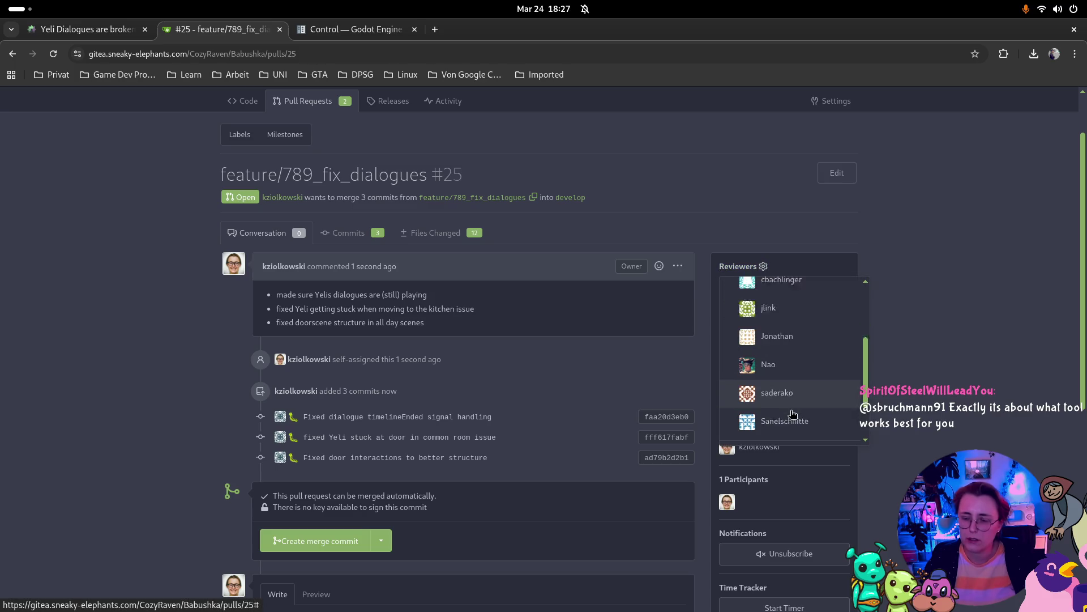
{"action": "left_click", "coordinate": [787, 325]}
{"action": "left_click", "coordinate": [971, 357]}
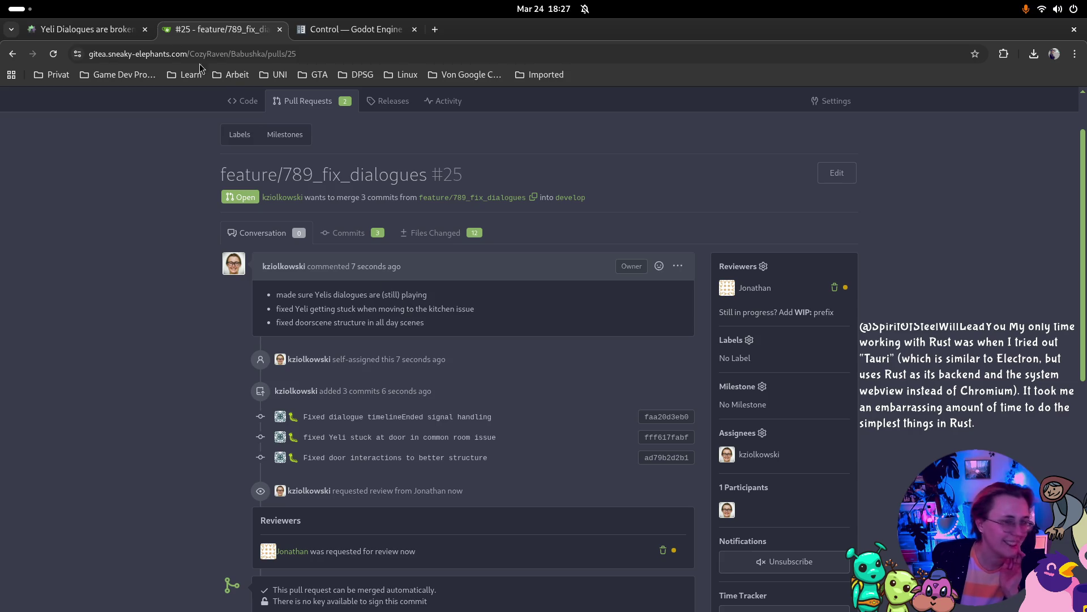
{"action": "left_click", "coordinate": [110, 29]}
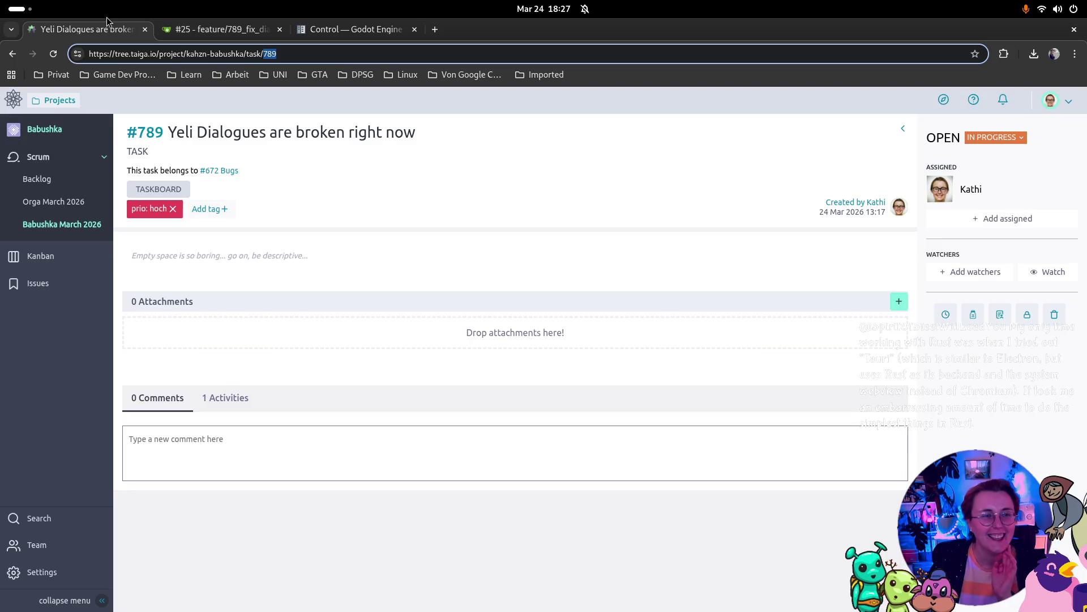
Change task #789's status from In Progress to Review and open the Babushka March 2026 taskboard.
{"action": "left_click", "coordinate": [215, 30]}
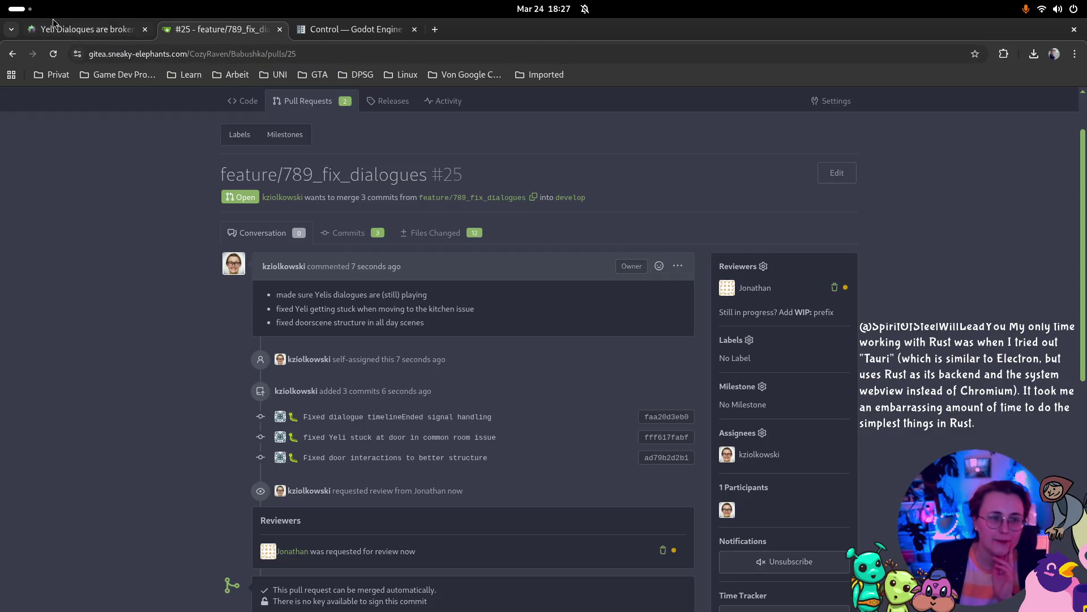
{"action": "left_click", "coordinate": [85, 29]}
{"action": "left_click", "coordinate": [995, 137]}
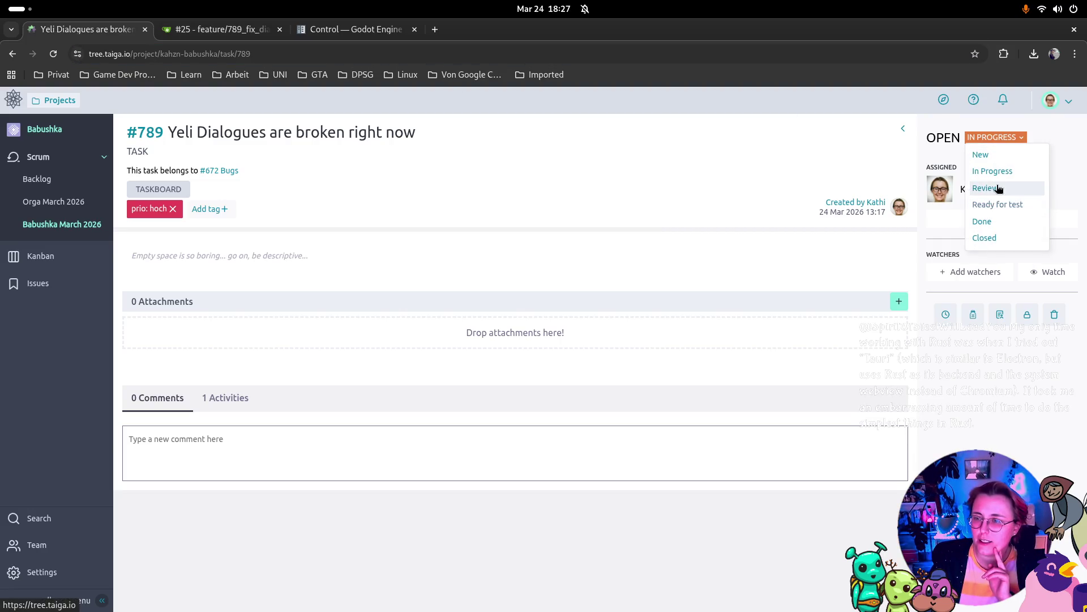
{"action": "left_click", "coordinate": [998, 189]}
{"action": "key", "text": "super"}
{"action": "key", "text": "super"}
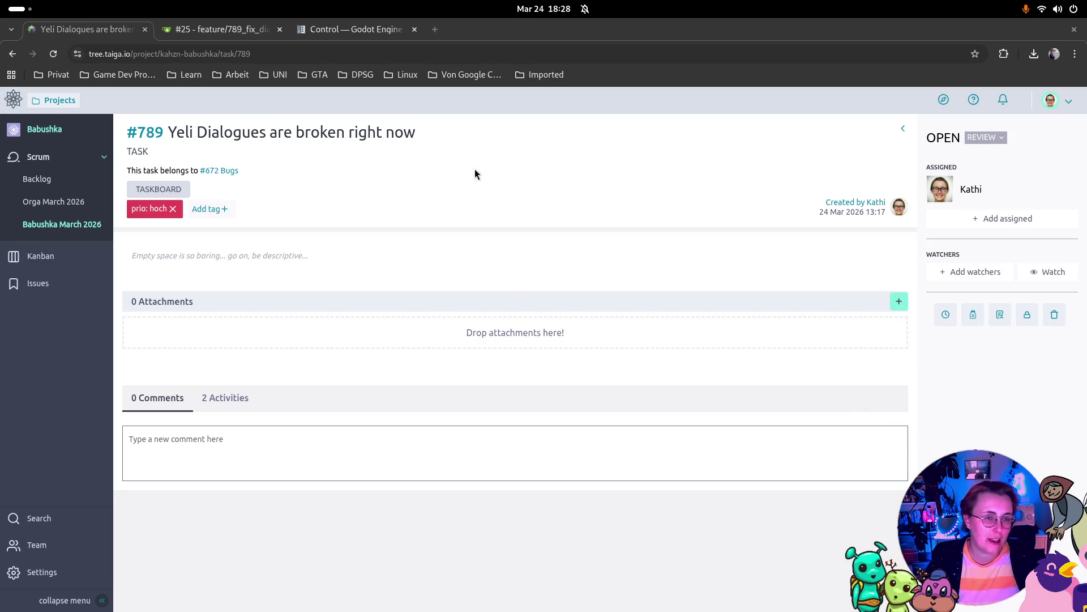
{"action": "left_click", "coordinate": [62, 224]}
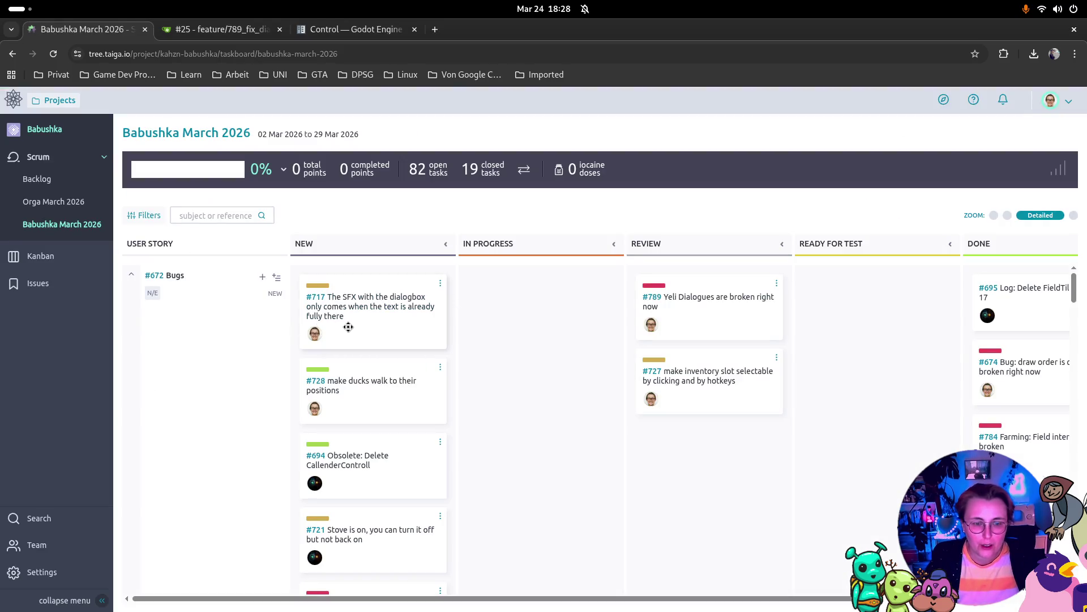
Move card #717 from New to Ready for Test, then open Twitch in a new tab.
{"action": "mouse_move", "coordinate": [362, 328]}
{"action": "left_mouse_down"}
{"action": "mouse_move", "coordinate": [892, 455]}
{"action": "mouse_move", "coordinate": [918, 430]}
{"action": "mouse_move", "coordinate": [925, 385]}
{"action": "left_mouse_up"}
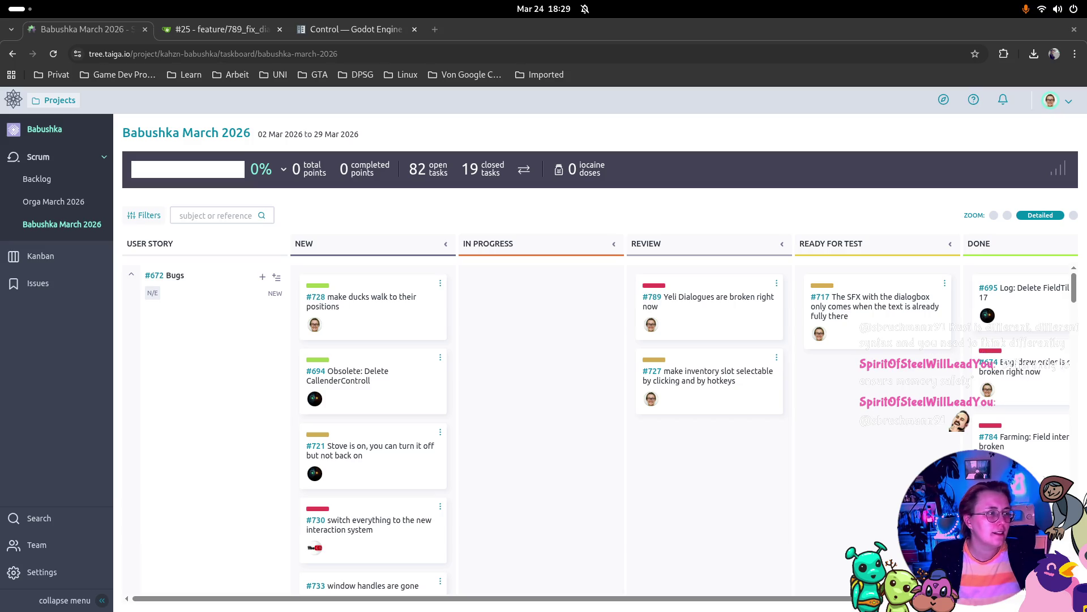
{"action": "key", "text": "ctrl+shift+t"}
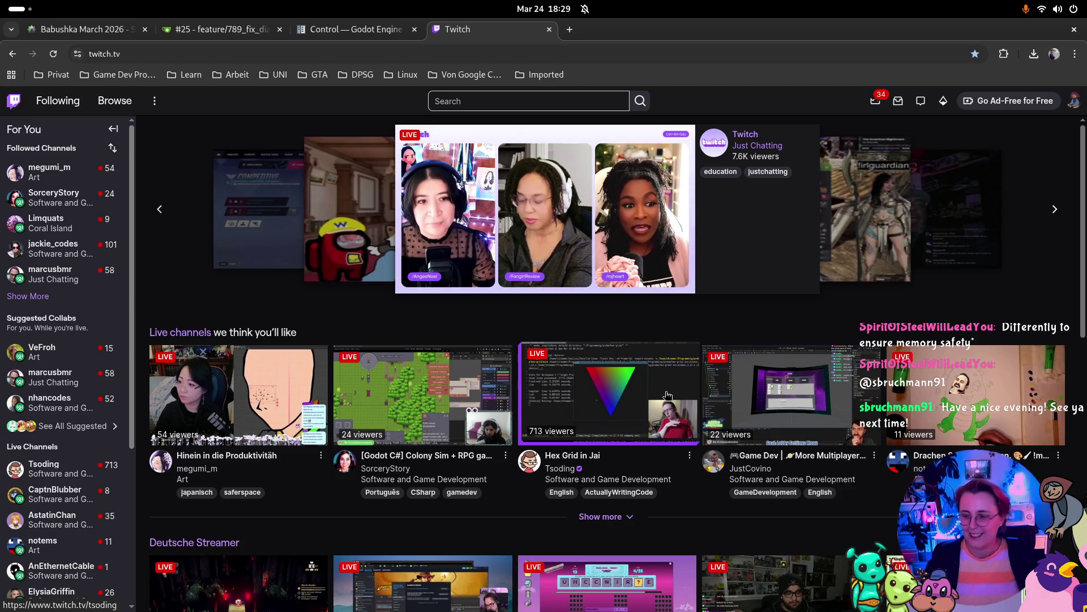
Open Twitch's Software and Game Development category and start the German Godot game-dev stream.
{"action": "scroll", "coordinate": [416, 388], "scroll_direction": "down", "scroll_amount": 2}
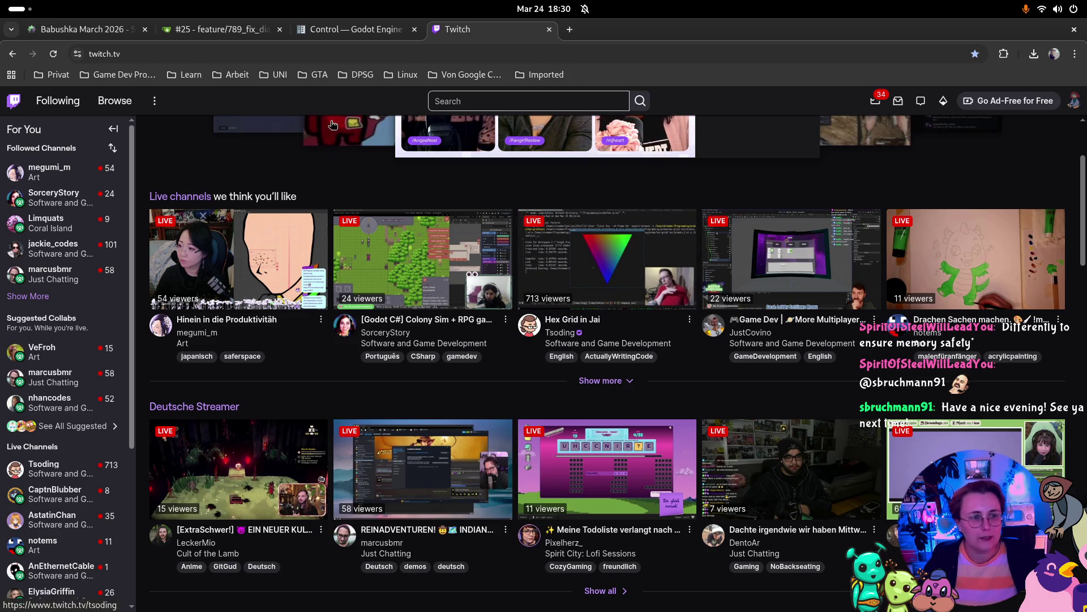
{"action": "key", "text": "ctrl+2"}
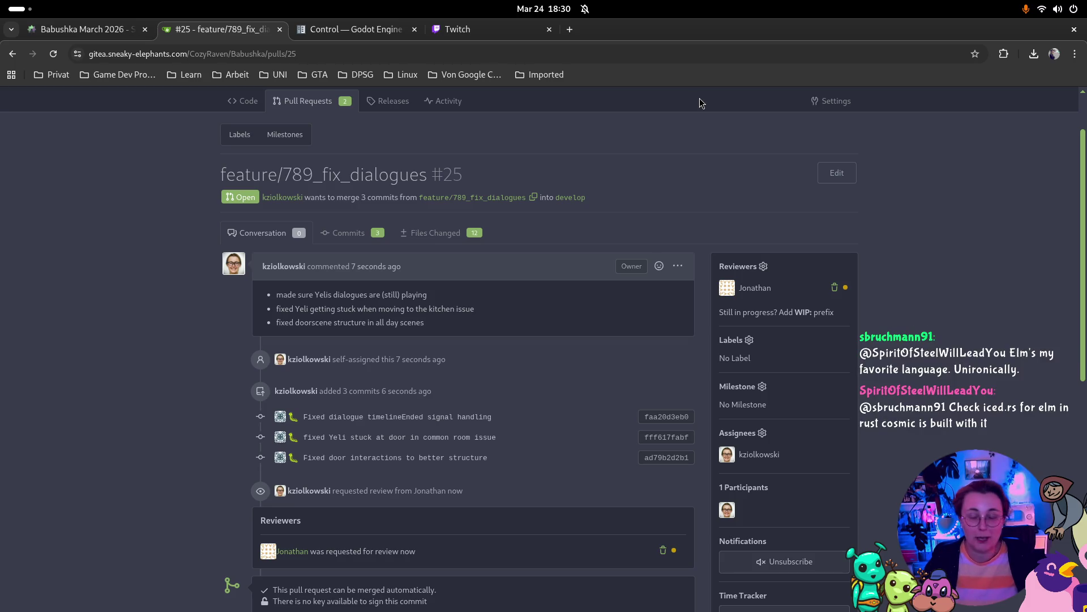
{"action": "left_click", "coordinate": [528, 32]}
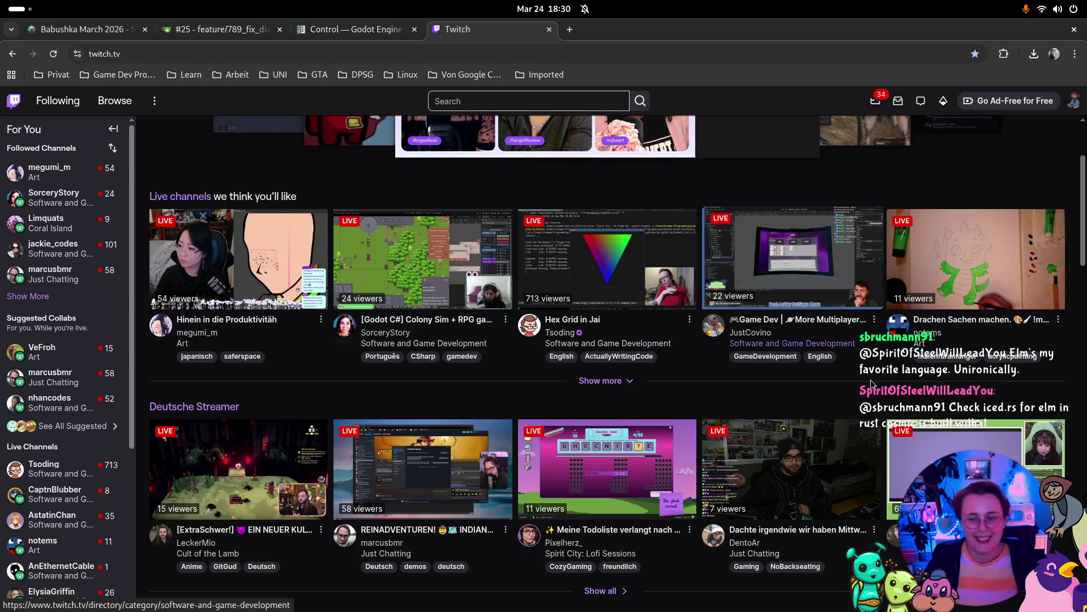
{"action": "scroll", "coordinate": [351, 389], "scroll_direction": "down", "scroll_amount": 3}
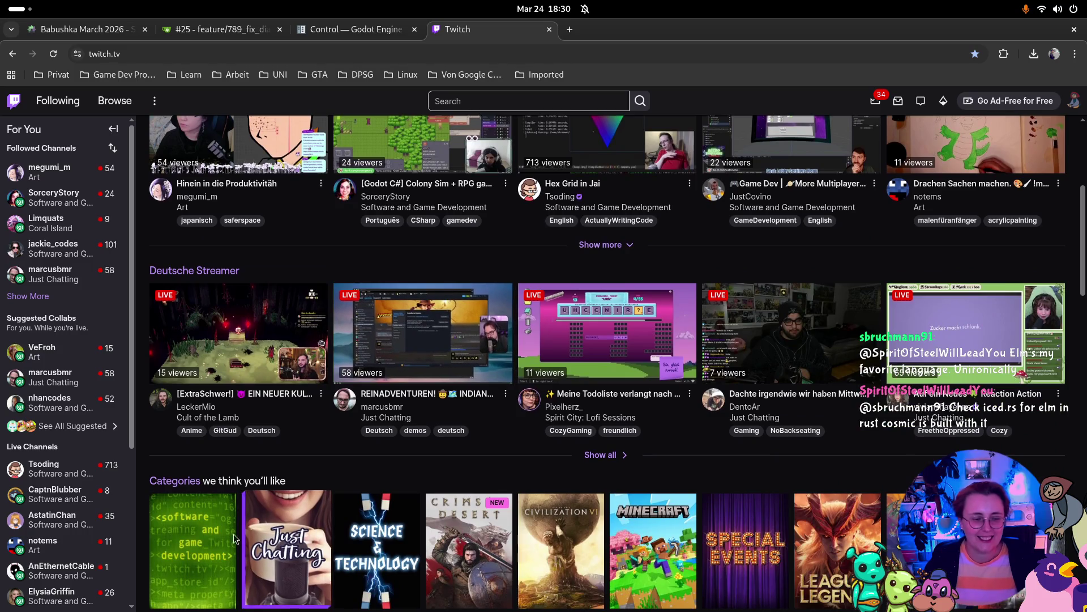
{"action": "left_click", "coordinate": [224, 518]}
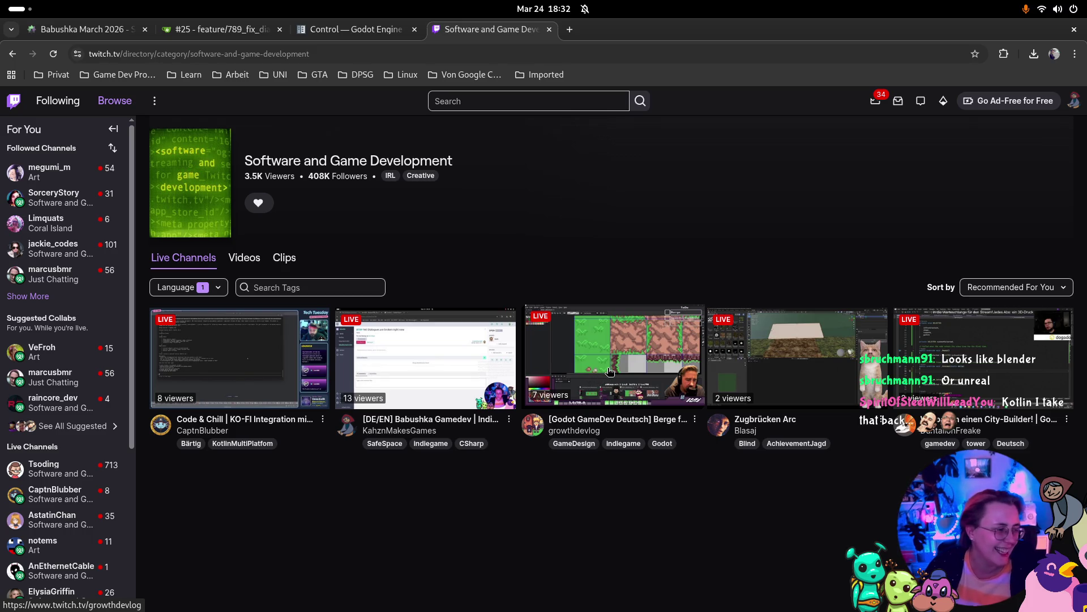
{"action": "left_click", "coordinate": [610, 371]}
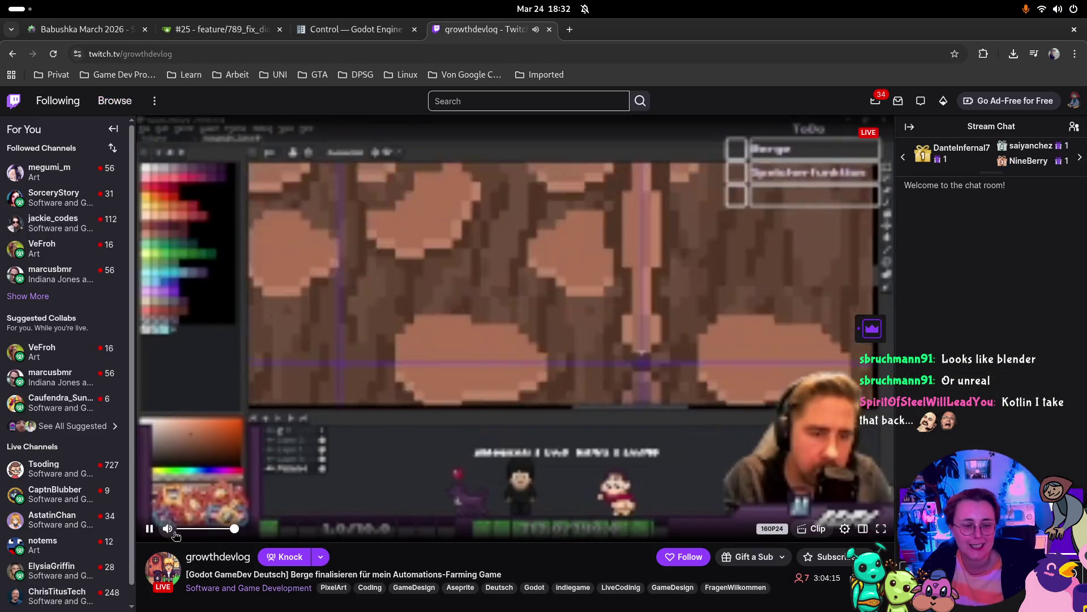